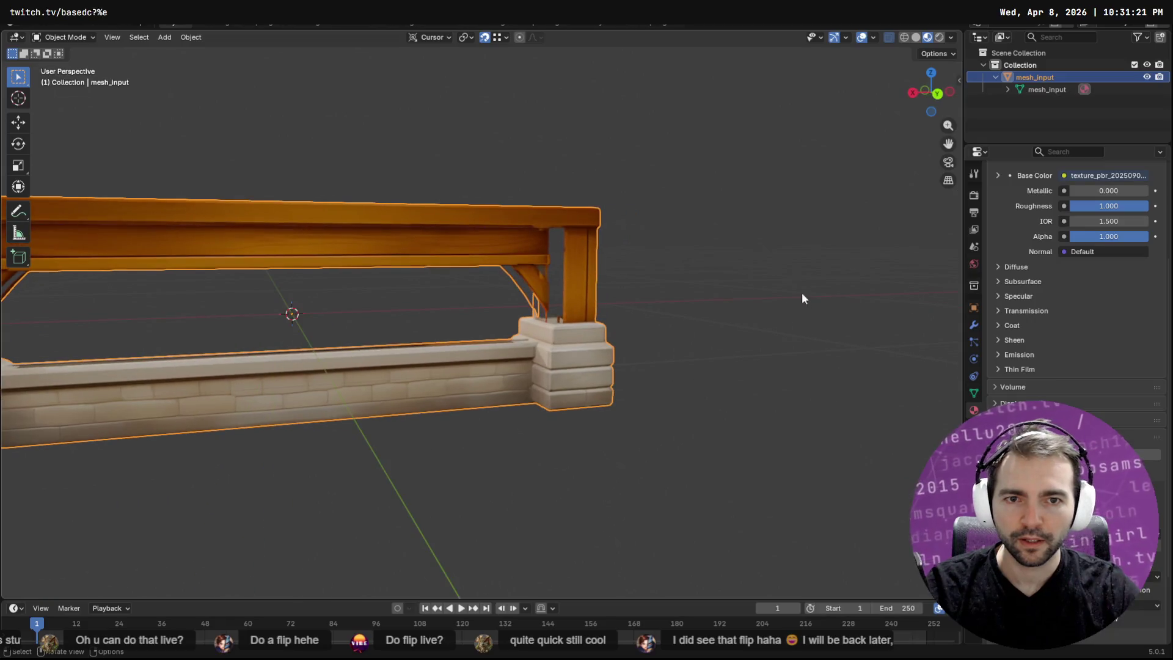
Orbit and zoom around the whole bridge model.
mouse_move(380, 285)
middle_down()
mouse_move(504, 270)
mouse_move(526, 255)
mouse_move(672, 264)
mouse_move(440, 296)
mouse_move(314, 284)
mouse_move(484, 311)
mouse_move(430, 348)
mouse_move(461, 294)
mouse_move(466, 241)
mouse_move(450, 272)
mouse_move(480, 282)
middle_up()
scroll(528, 262, up, 5)
scroll(673, 264, down, 4)
scroll(484, 311, up, 3)
scroll(429, 348, up, 3)
scroll(466, 241, down, 3)
scroll(450, 273, down, 2)
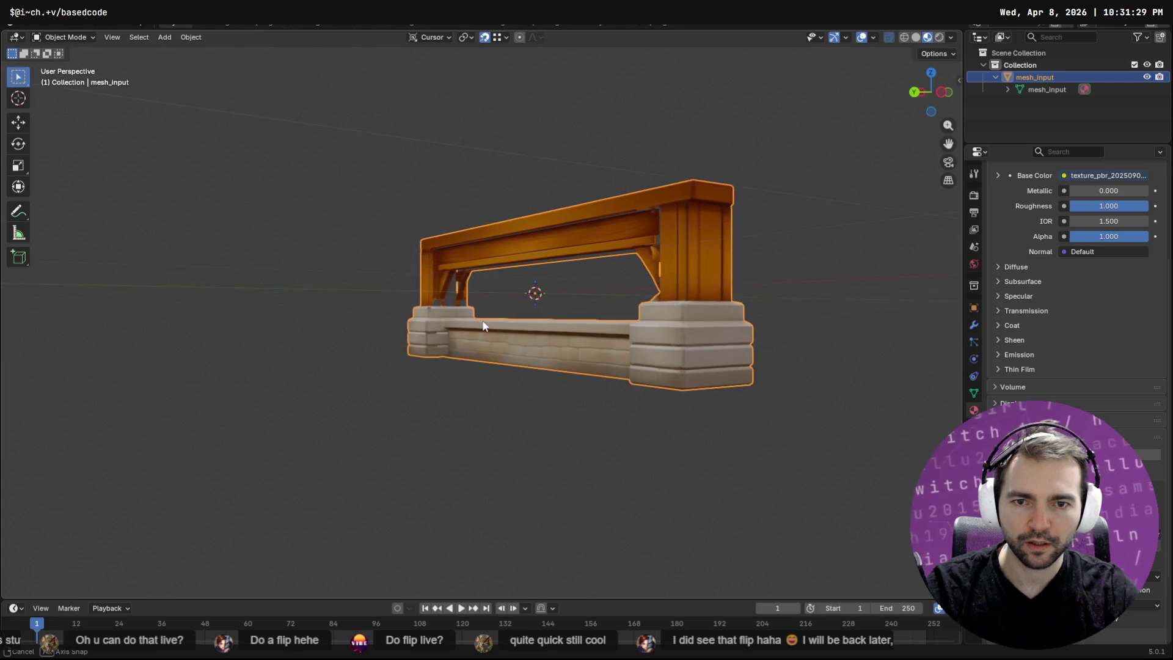
Walk-fly in to the orange beam, then back out to frame the whole bridge segment.
key(shift+grave)
key(w)
key(s)
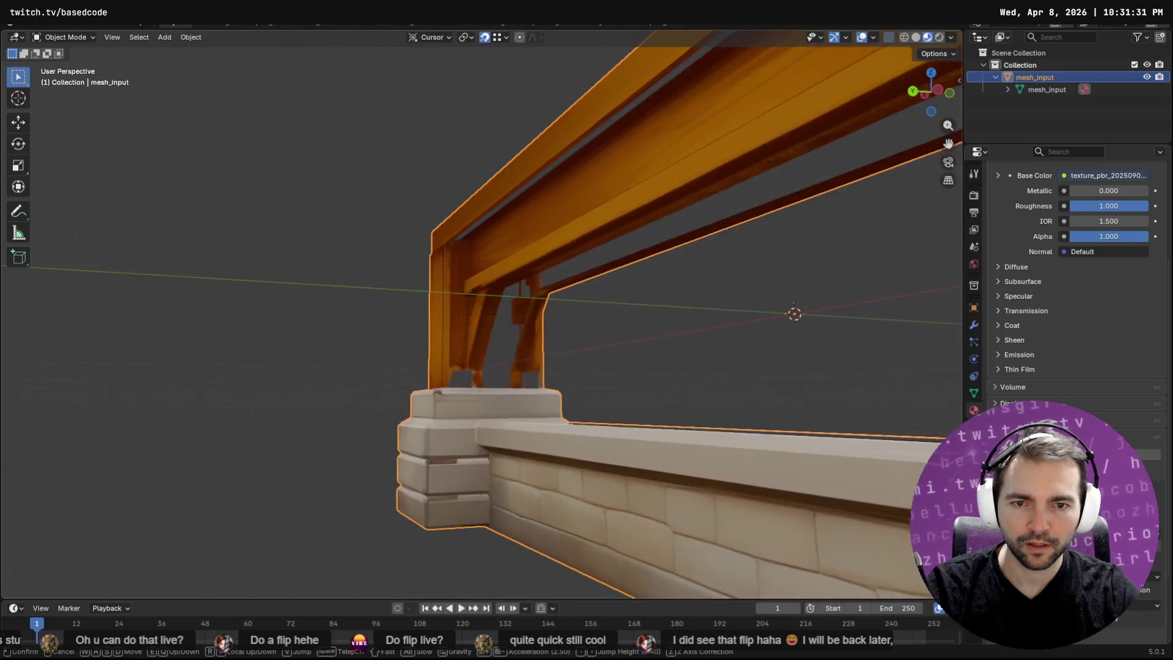
key(space)
key(s)
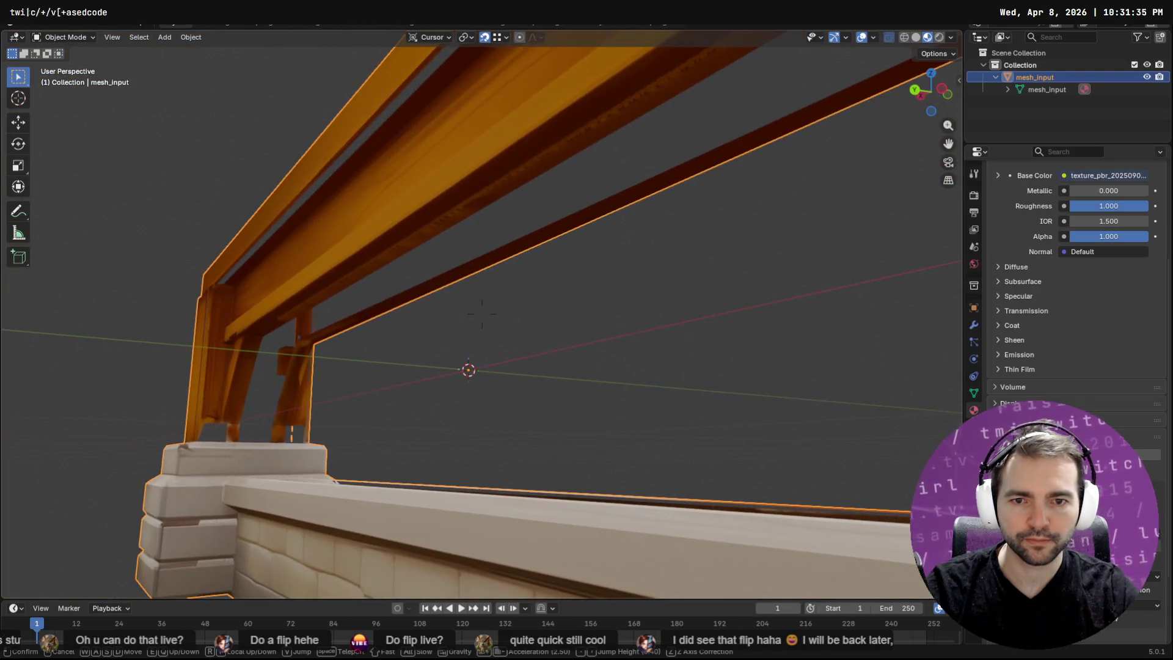
click(481, 321)
scroll(482, 320, down, 6)
middle_drag(482, 320, 496, 337)
Export the mesh as a Wavefront (.obj) file from Quick Favorites.
key(F3)
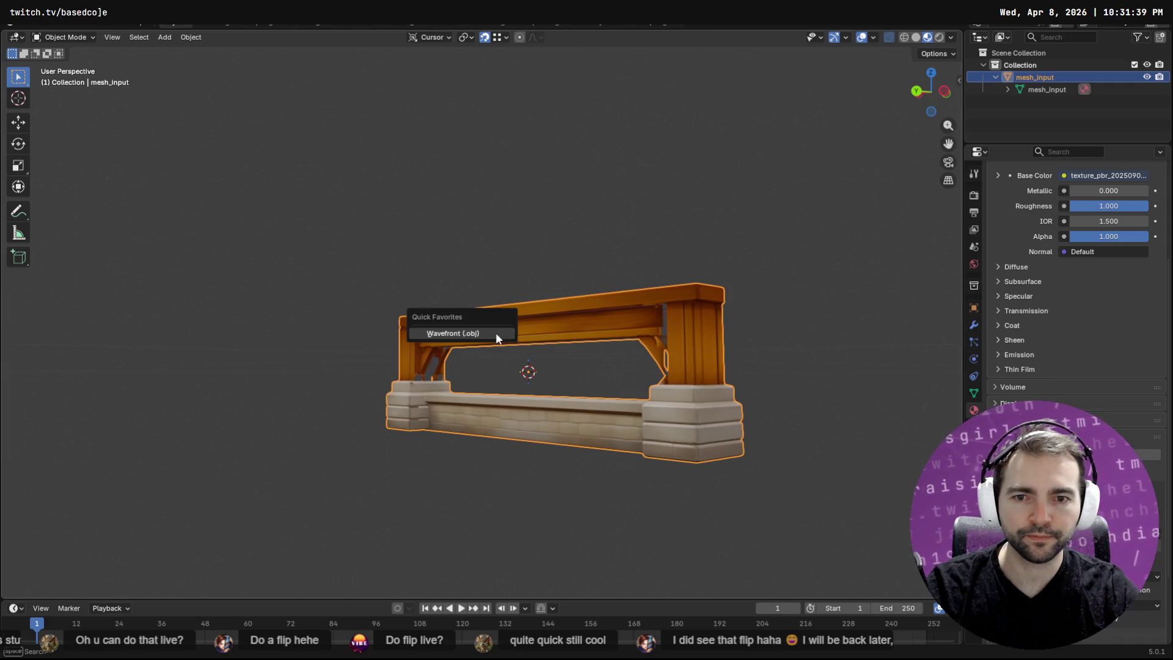
key(Return)
click(721, 494)
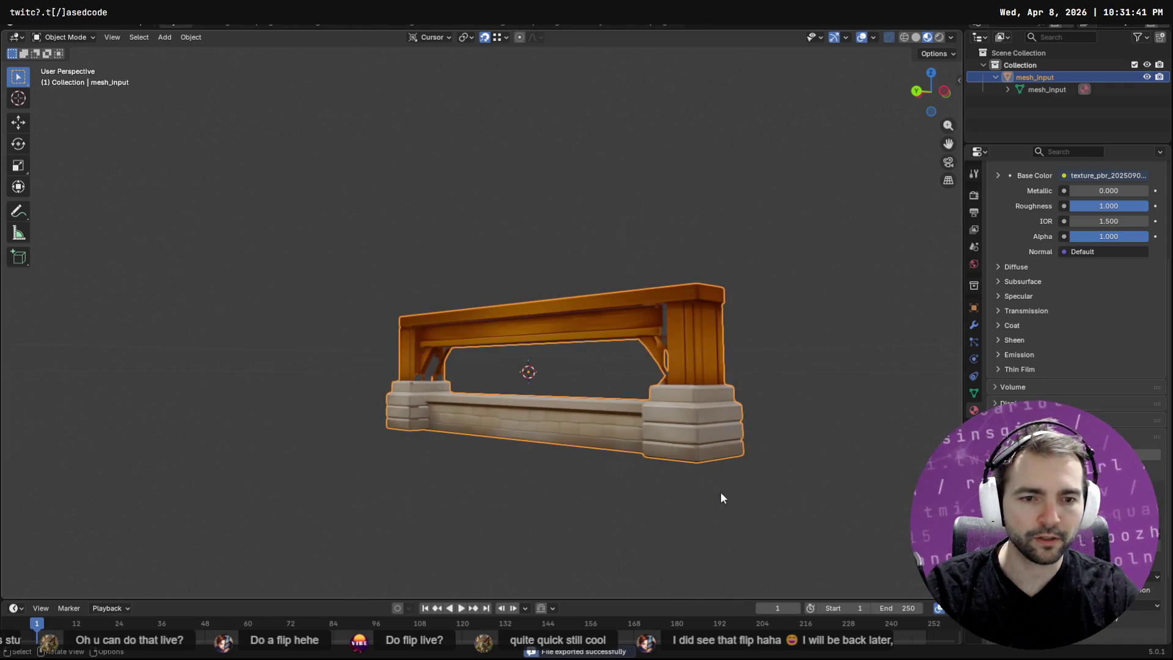
Inspect the reimported wainscoting in Godot from frontal and close side views, comparing with Blender.
key(alt+Tab)
scroll(724, 313, down, 5)
mouse_move(725, 313)
middle_down()
mouse_move(328, 324)
mouse_move(723, 298)
mouse_move(842, 273)
middle_up()
scroll(702, 215, up, 5)
mouse_move(742, 130)
shift+middle_down()
mouse_move(725, 232)
mouse_move(716, 191)
shift+middle_up()
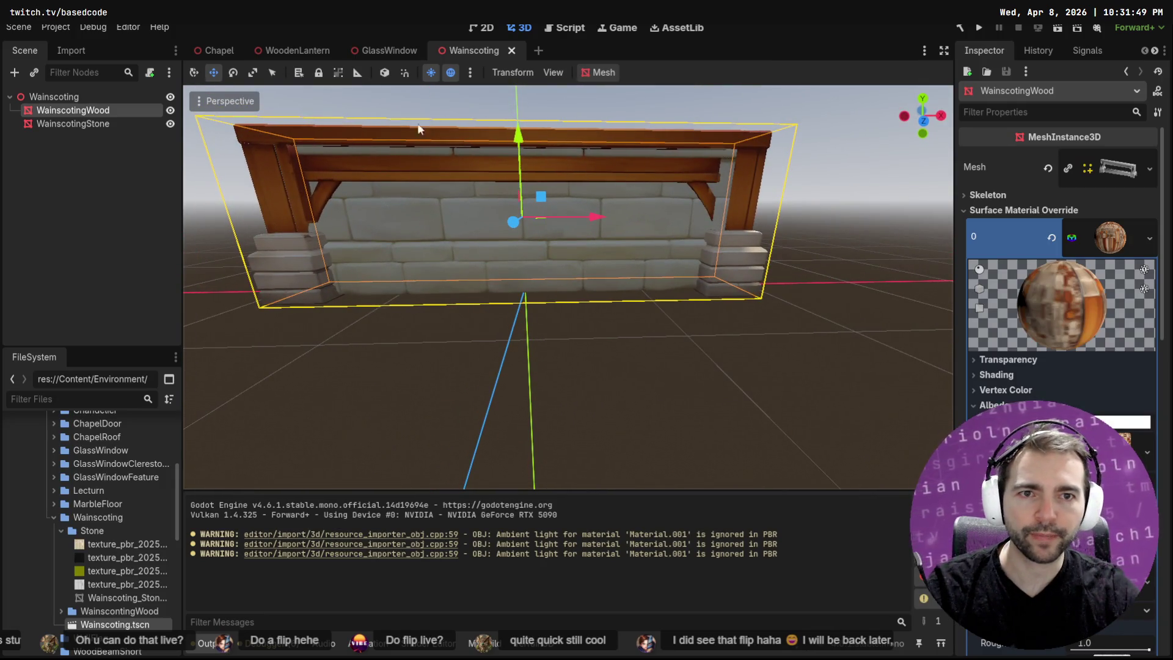
key(alt+Tab)
key(alt+Tab)
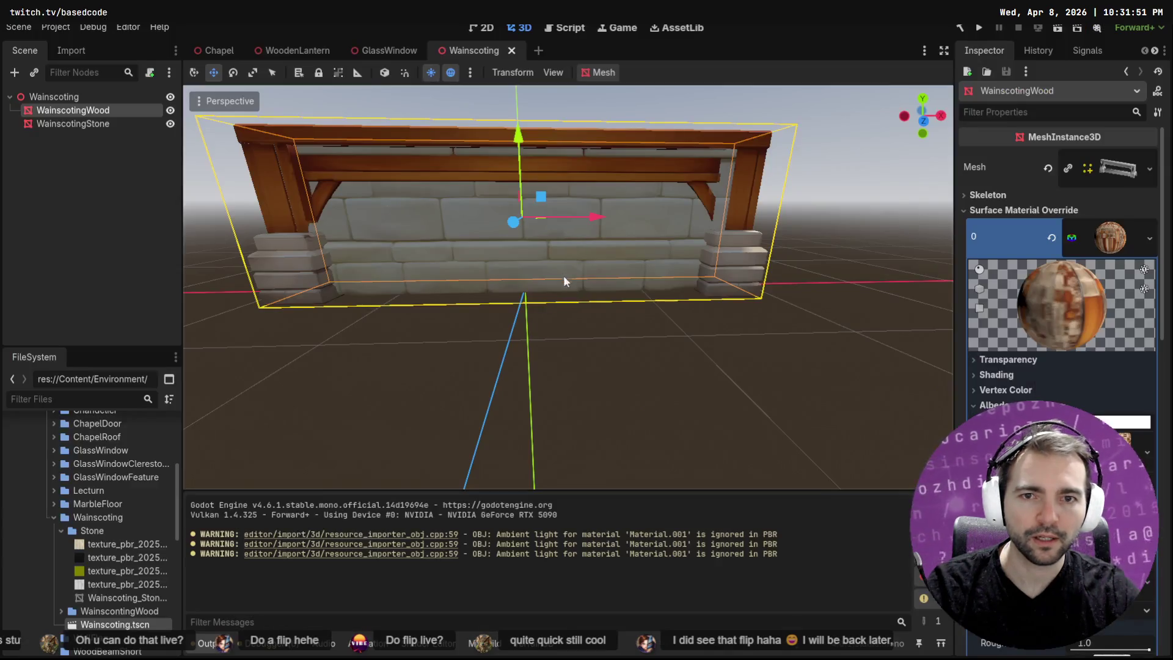
key(alt+Tab)
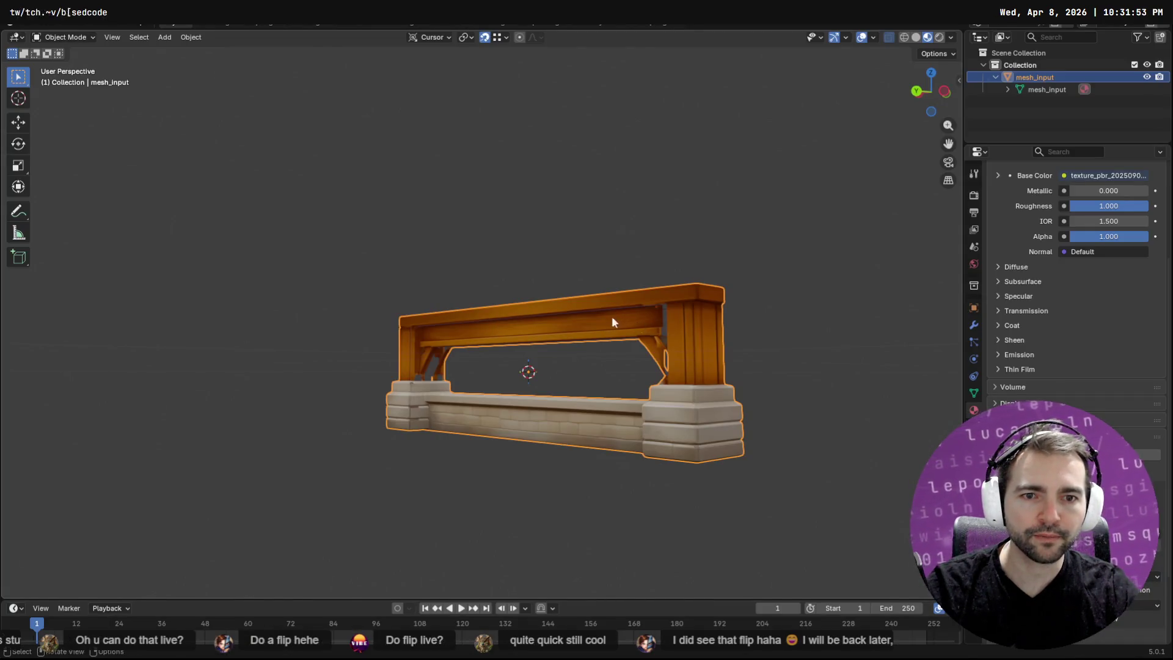
key(alt+Tab)
mouse_move(735, 215)
middle_down()
mouse_move(693, 242)
mouse_move(650, 239)
mouse_move(776, 246)
mouse_move(503, 225)
mouse_move(585, 228)
mouse_move(496, 205)
middle_up()
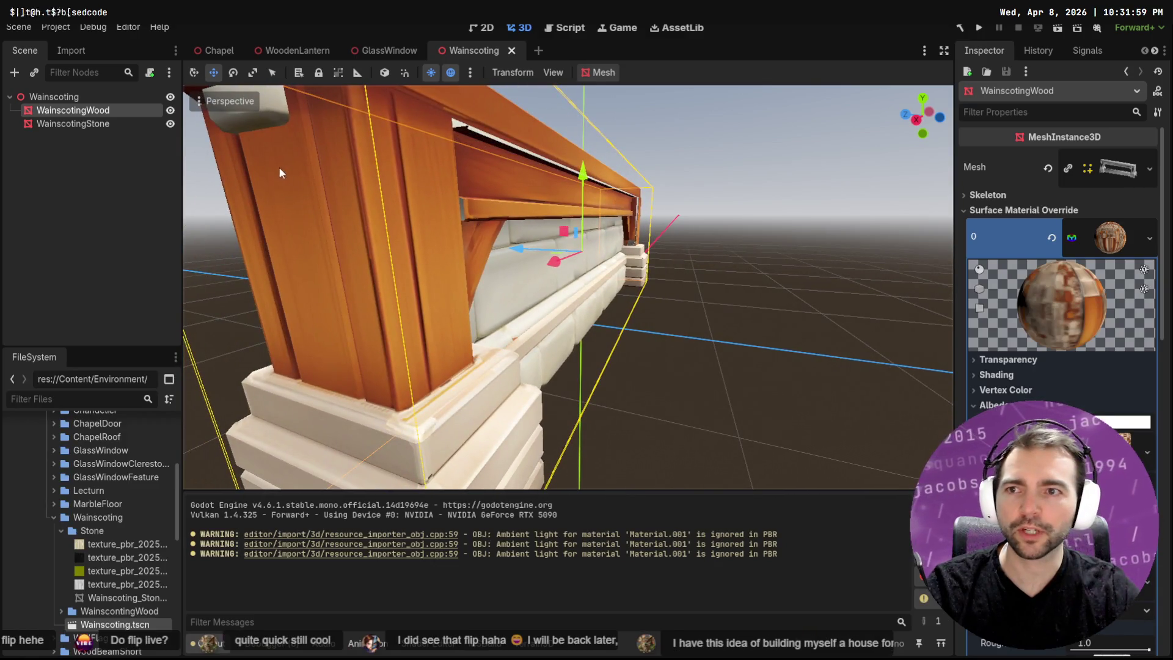
Nudge WainscotingWood slightly left in Godot, orbit it, then return to orbiting Blender's model.
scroll(280, 173, down, 5)
drag(515, 263, 510, 262)
mouse_move(510, 261)
middle_down()
mouse_move(668, 255)
mouse_move(470, 253)
mouse_move(684, 239)
mouse_move(700, 233)
mouse_move(702, 215)
mouse_move(804, 221)
mouse_move(801, 210)
middle_up()
scroll(535, 237, up, 5)
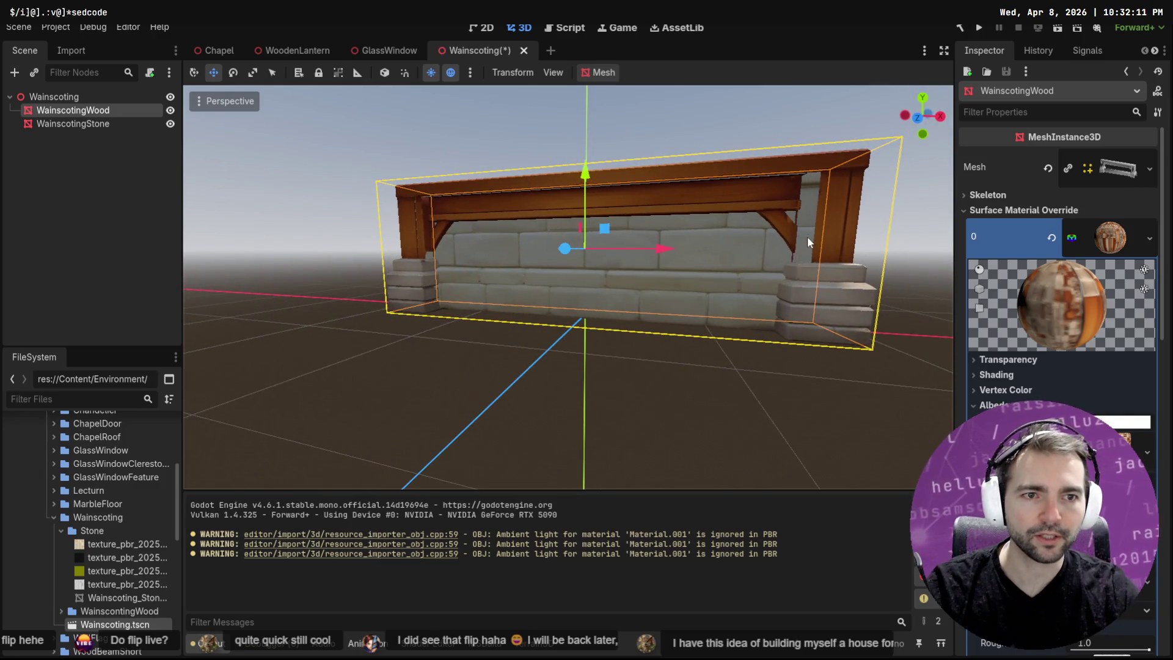
key(alt+Tab)
mouse_move(657, 366)
middle_down()
mouse_move(560, 366)
mouse_move(959, 372)
mouse_move(17, 373)
mouse_move(133, 423)
mouse_move(117, 384)
mouse_move(467, 356)
mouse_move(451, 350)
middle_up()
Walk-fly close to the orange post and beam, then enter Edit Mode with Tab.
key(shift+grave)
key(w)
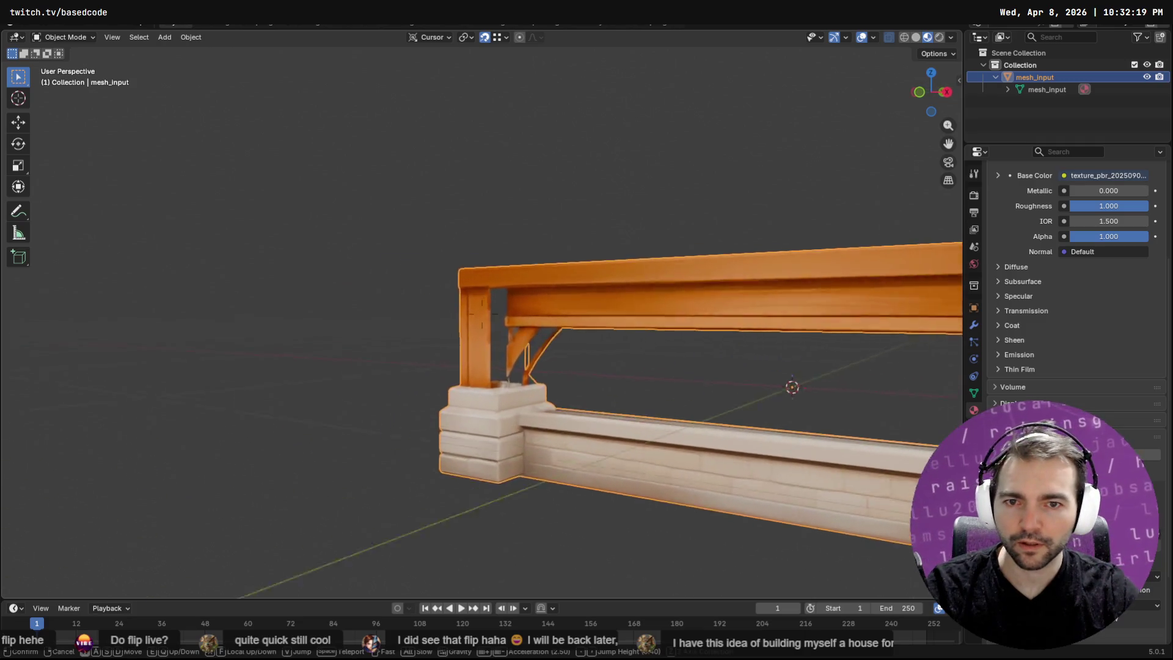
key(w)
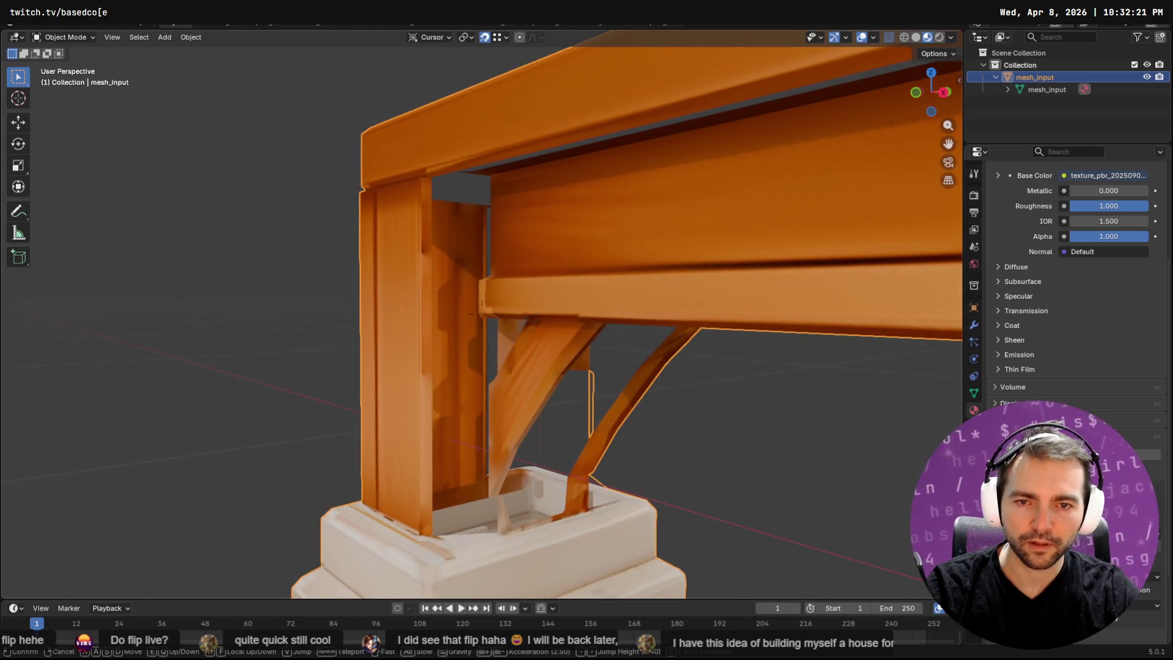
click(416, 360)
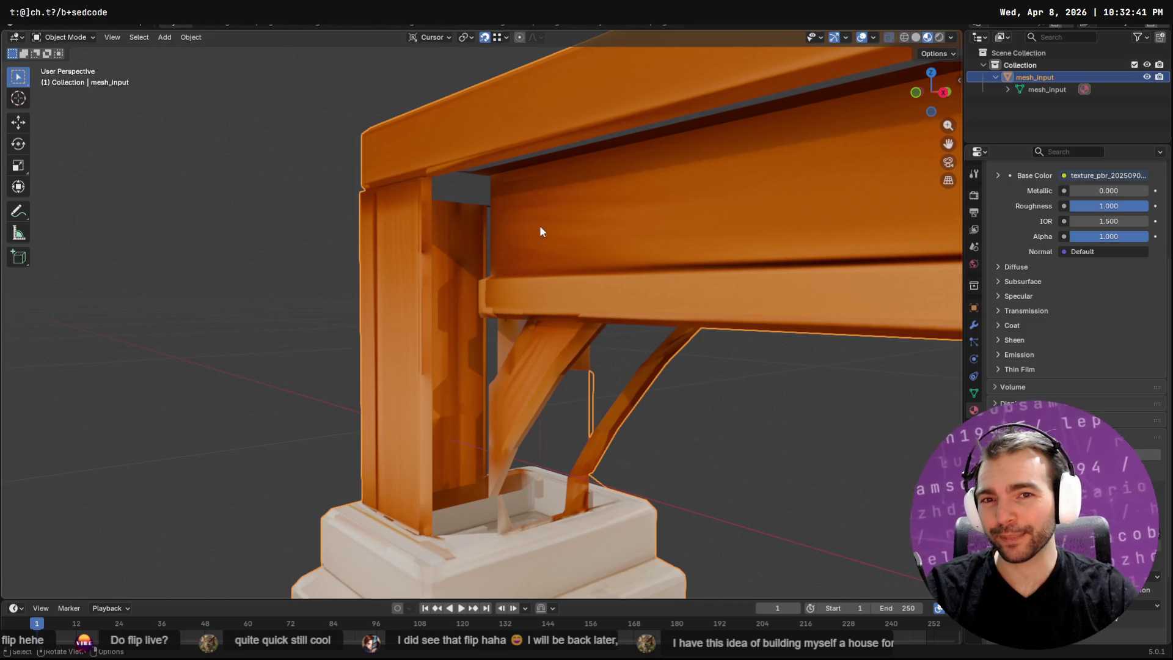
key(Tab)
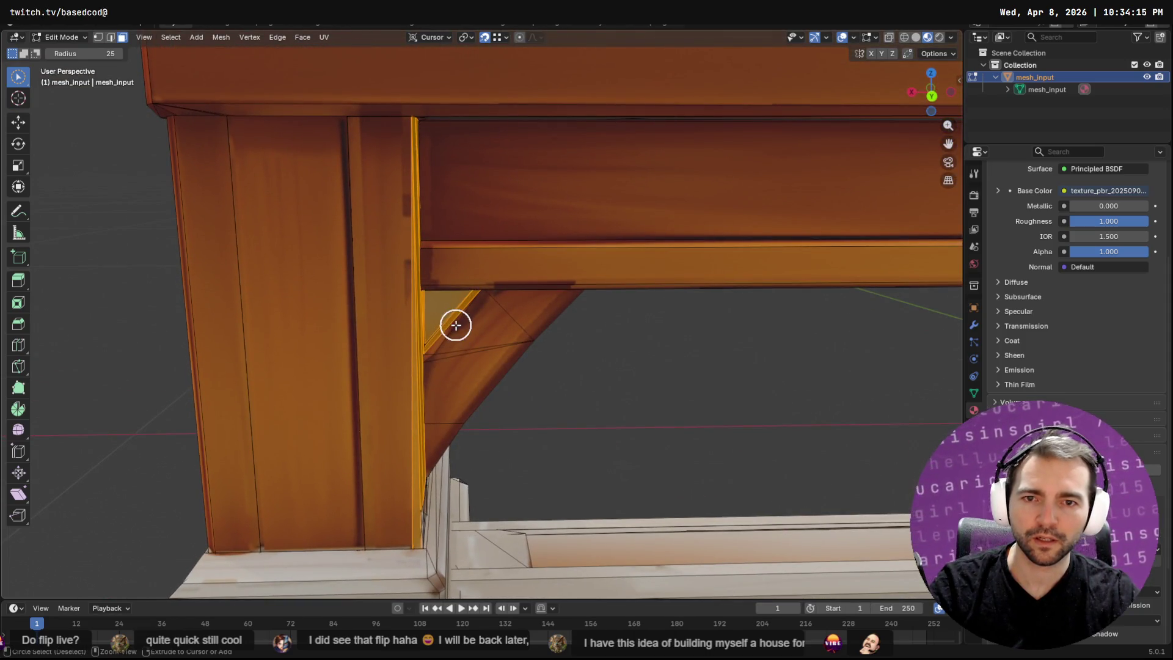
Frame the selected faces and orbit to look up at the left post and braces.
mouse_move(455, 324)
middle_down()
mouse_move(500, 348)
mouse_move(393, 319)
mouse_move(267, 332)
mouse_move(497, 342)
mouse_move(456, 340)
mouse_move(471, 335)
mouse_move(665, 368)
mouse_move(702, 369)
mouse_move(604, 358)
mouse_move(730, 361)
mouse_move(449, 346)
mouse_move(358, 328)
middle_up()
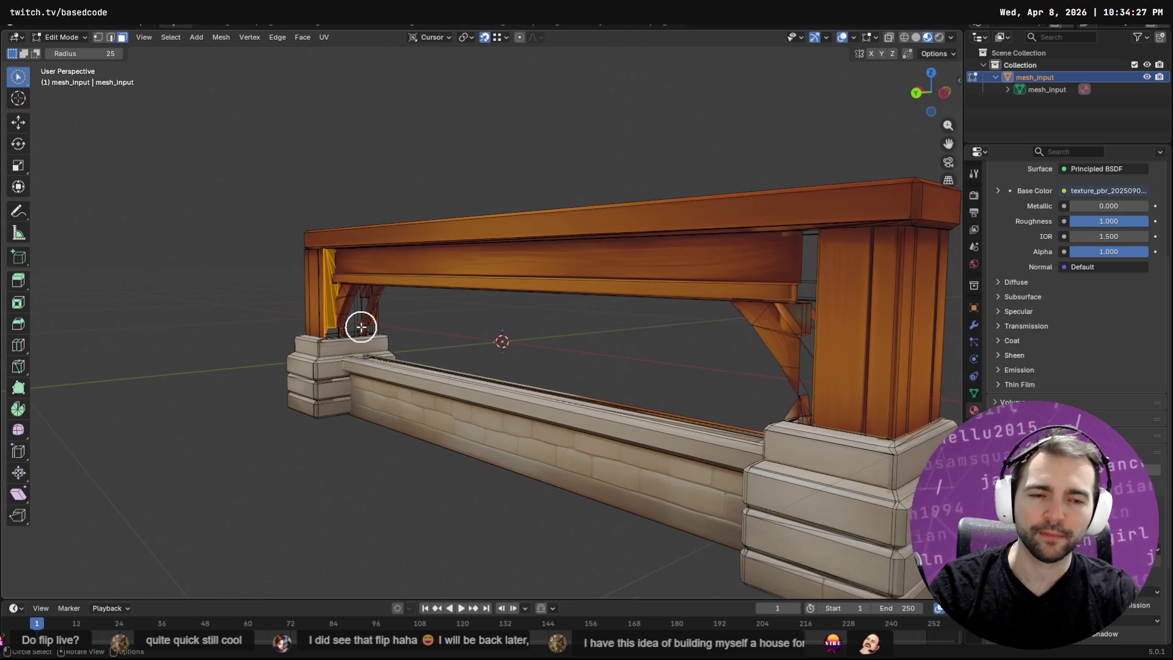
scroll(330, 317, up, 5)
mouse_move(317, 314)
middle_down()
mouse_move(579, 332)
mouse_move(417, 338)
middle_up()
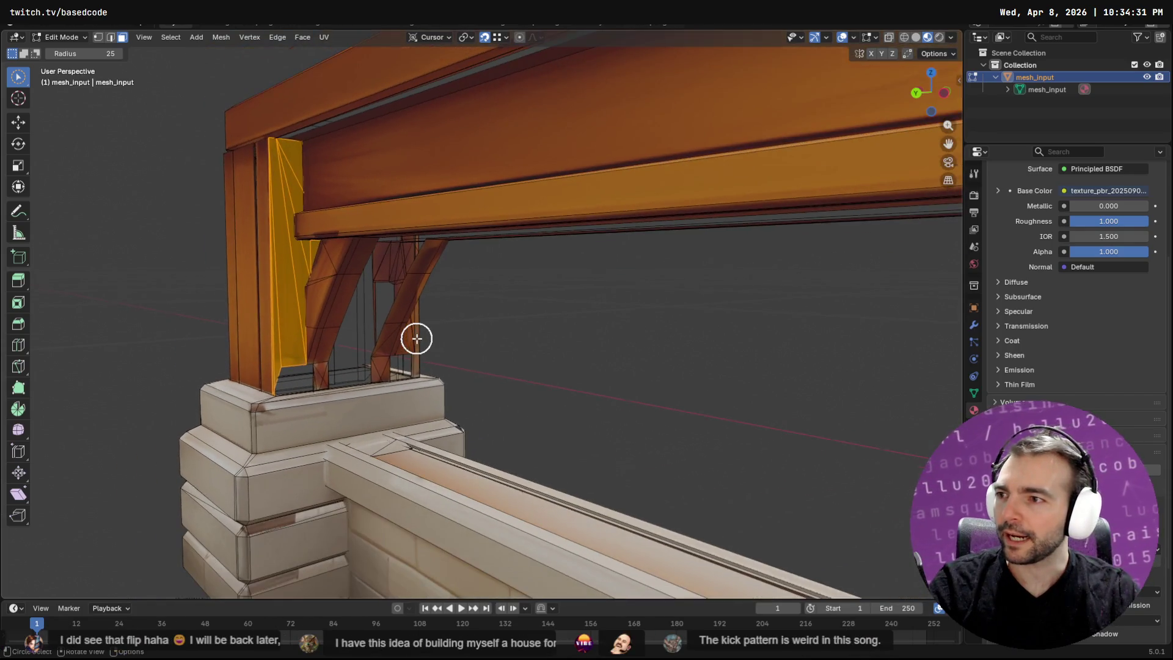
key(q)
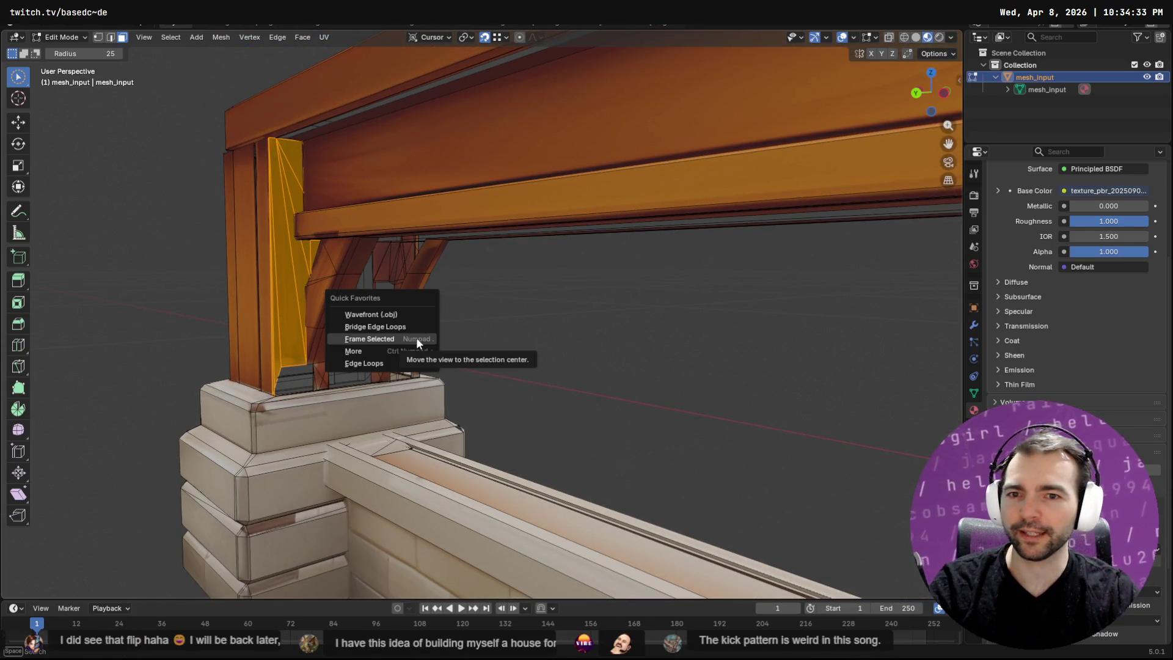
click(416, 338)
mouse_move(511, 366)
middle_down()
mouse_move(487, 385)
mouse_move(536, 342)
mouse_move(544, 353)
mouse_move(531, 445)
middle_up()
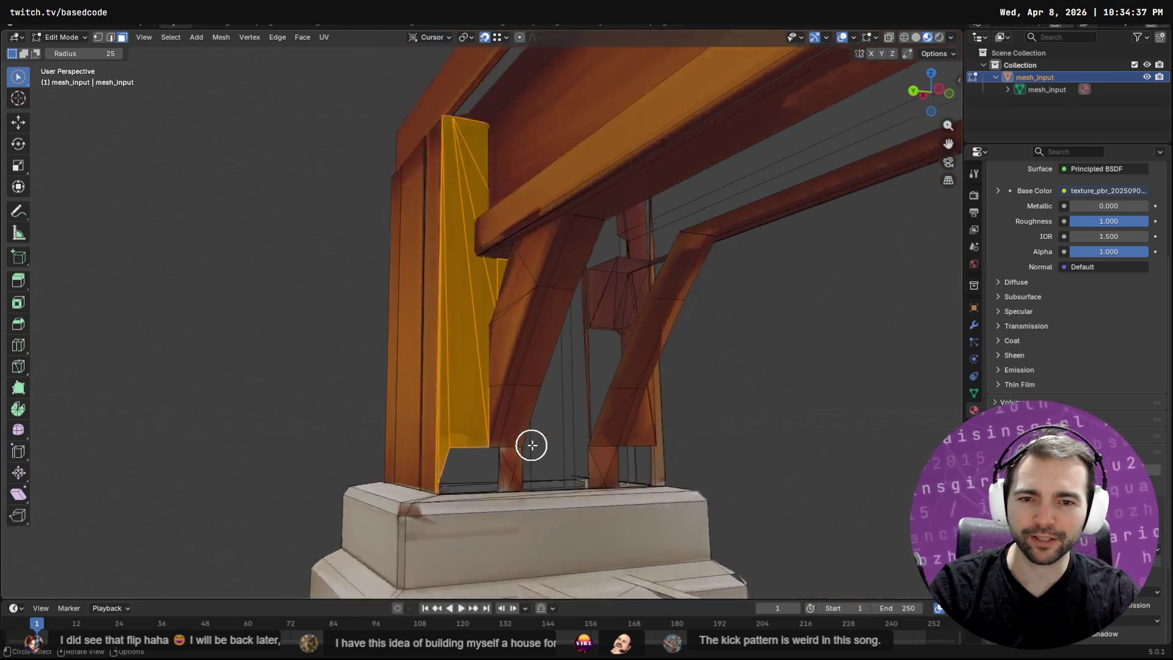
scroll(531, 445, up, 3)
middle_drag(492, 495, 504, 232)
key(Tab)
key(Tab)
Switch to vertex select, look down onto the pillar base, and pick the Cursor tool.
key(1)
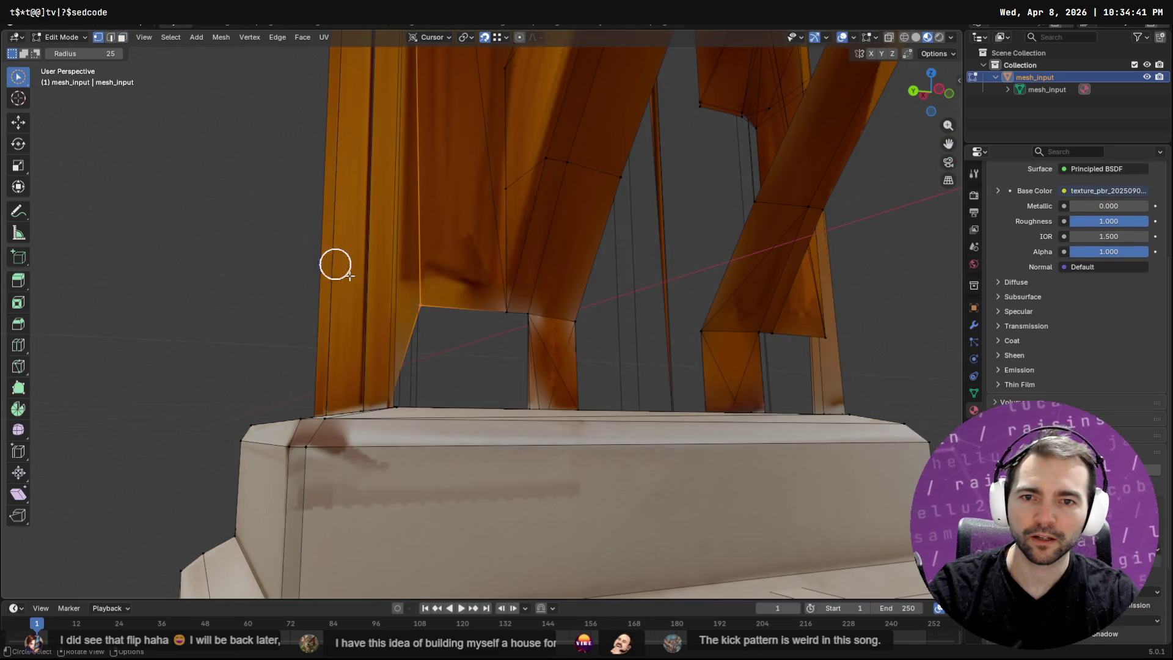
scroll(425, 308, down, 2)
middle_drag(429, 308, 412, 335)
key(w)
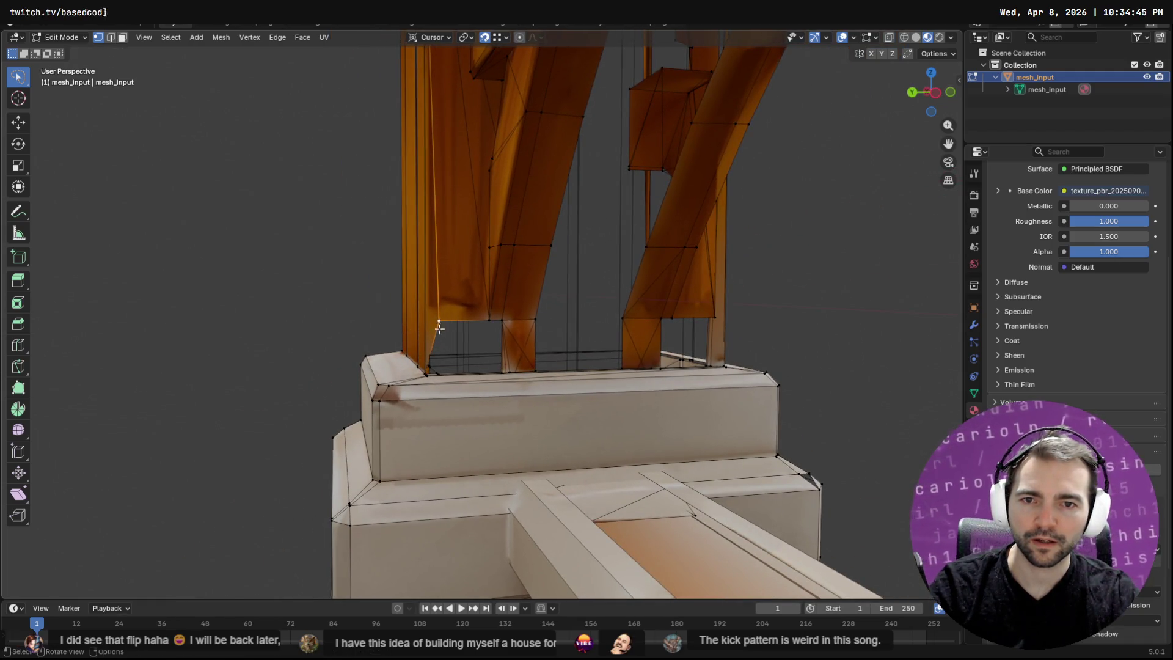
click(19, 100)
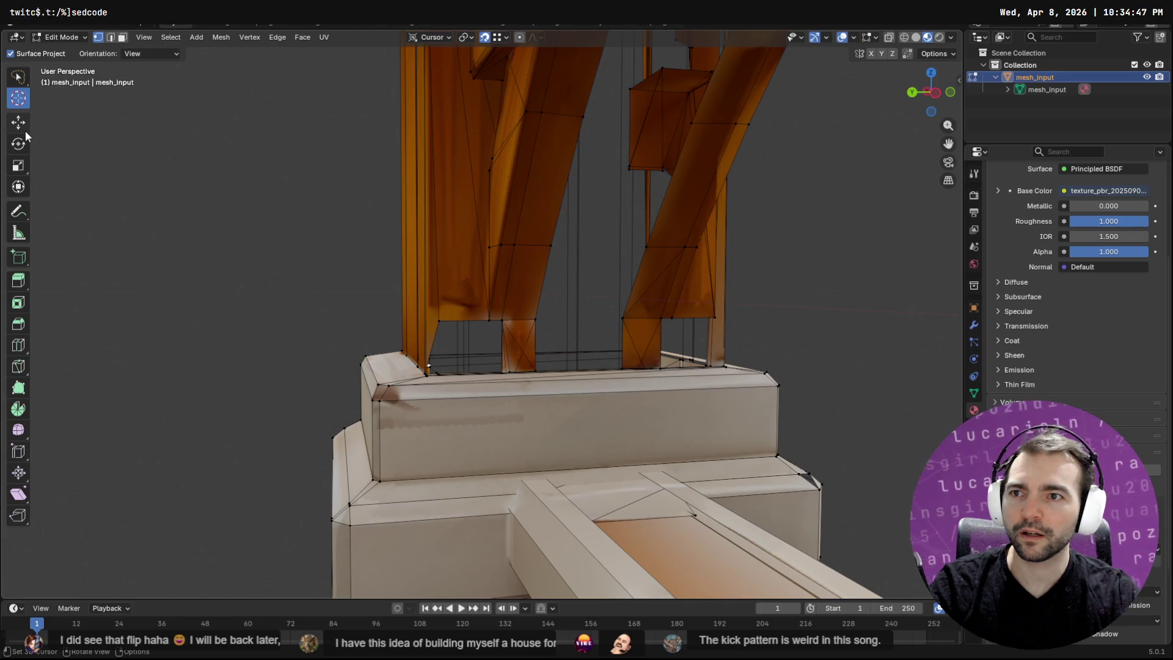
Try moving the post-corner vertex with the Move tool, cancel it, and select the corner vertex.
click(19, 123)
mouse_move(432, 317)
mouse_down()
mouse_move(499, 371)
mouse_move(498, 355)
mouse_up()
right_click(498, 354)
scroll(487, 336, up, 3)
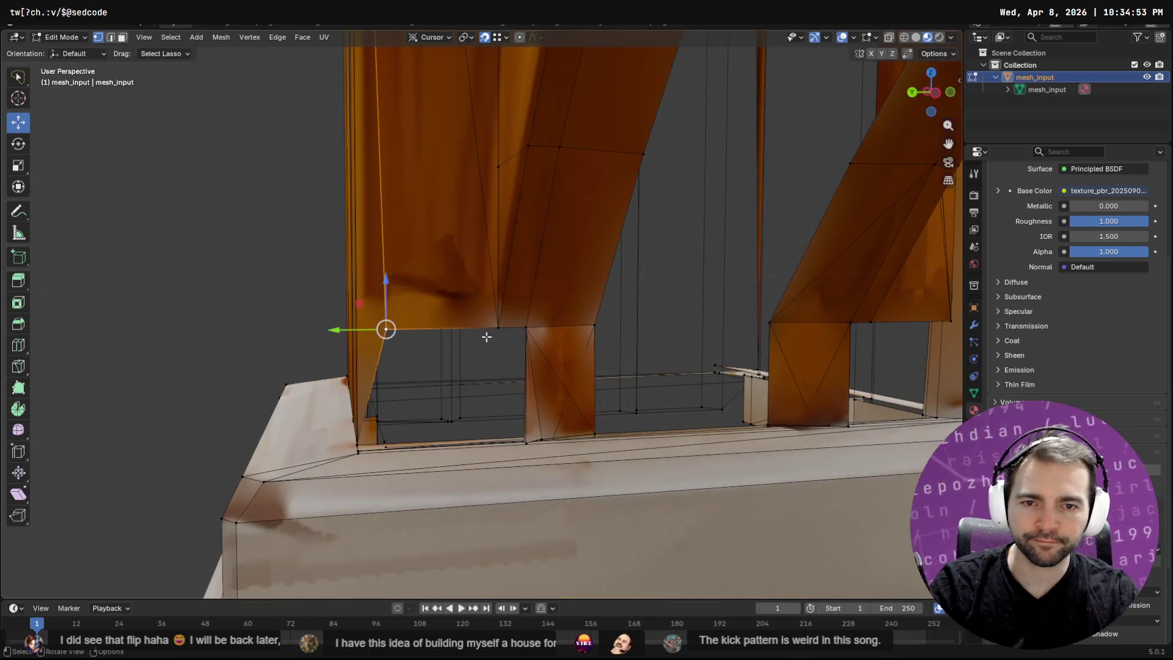
mouse_move(506, 333)
middle_down()
mouse_move(541, 335)
mouse_move(534, 385)
mouse_move(523, 392)
mouse_move(482, 367)
middle_up()
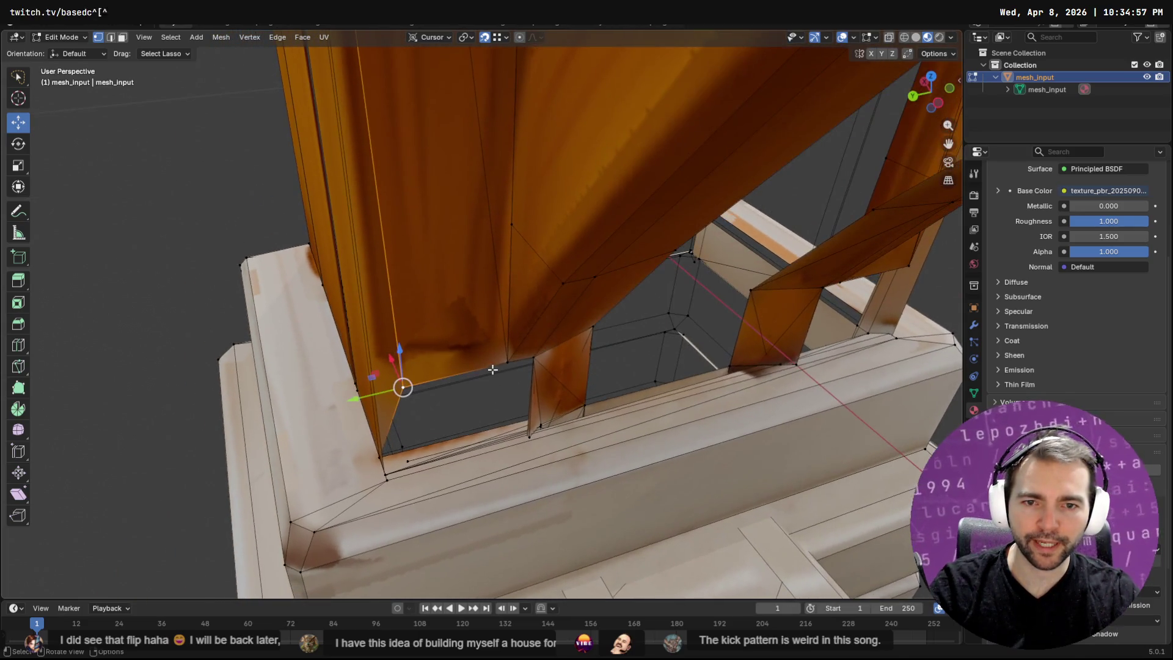
click(428, 388)
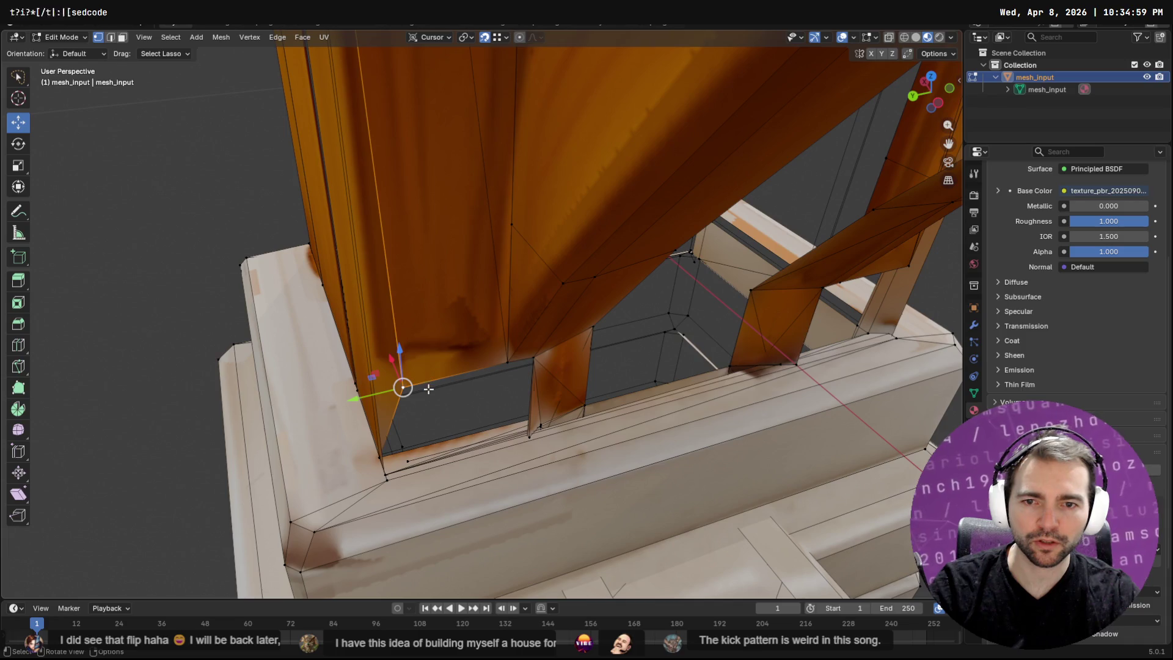
In edge mode, select the post's bottom edges and the ledge's edge loops, lassoing more edges.
key(2)
click(431, 380)
shift+click(403, 468)
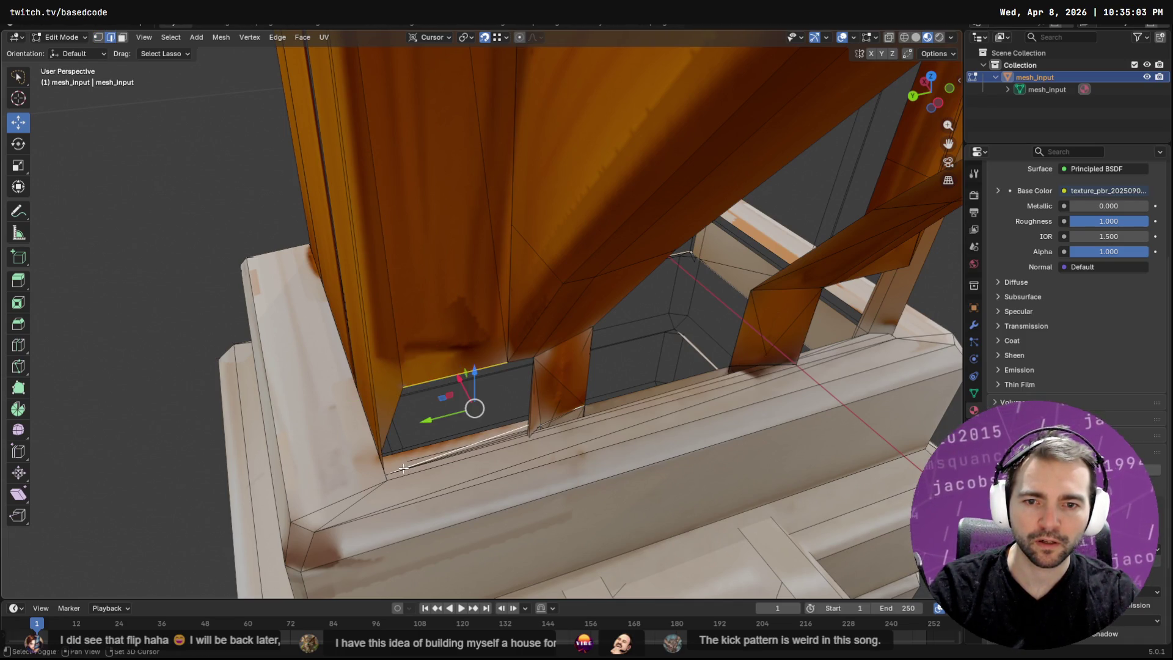
alt+click(467, 449)
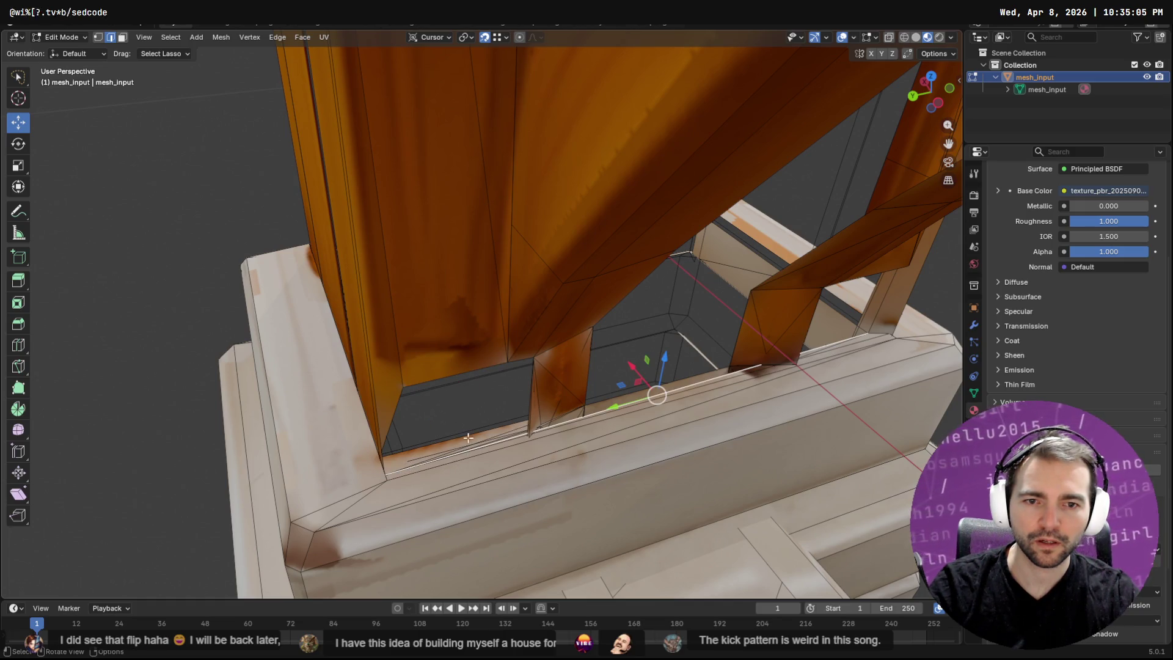
mouse_move(549, 435)
middle_down()
mouse_move(525, 427)
mouse_move(557, 409)
mouse_move(566, 441)
middle_up()
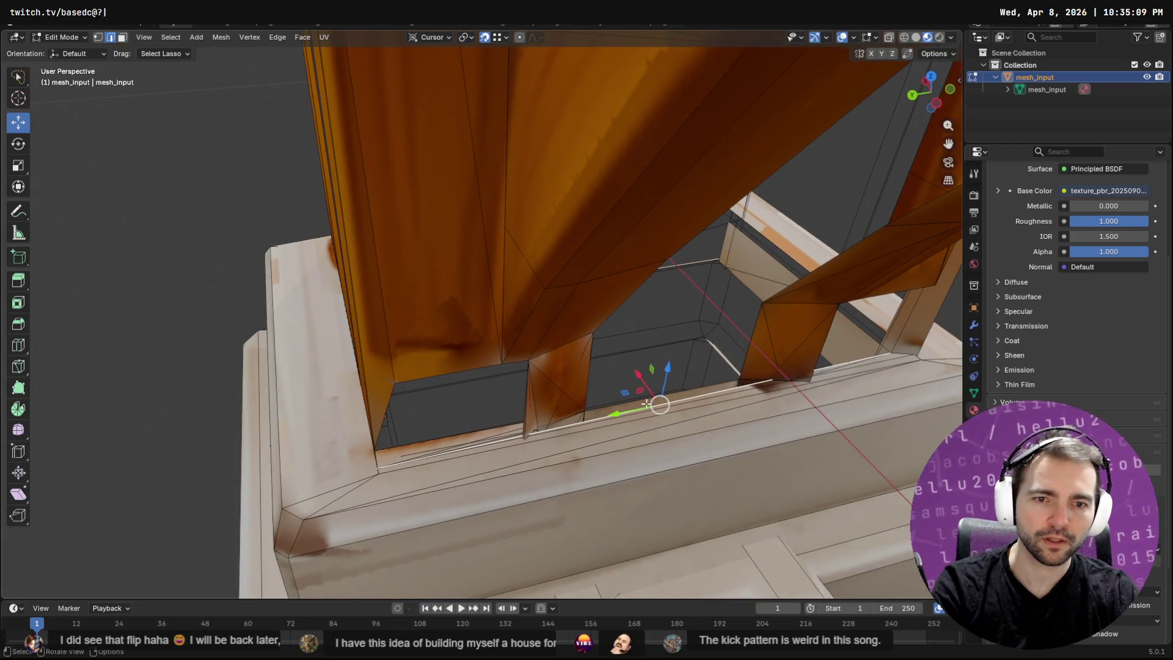
click(450, 456)
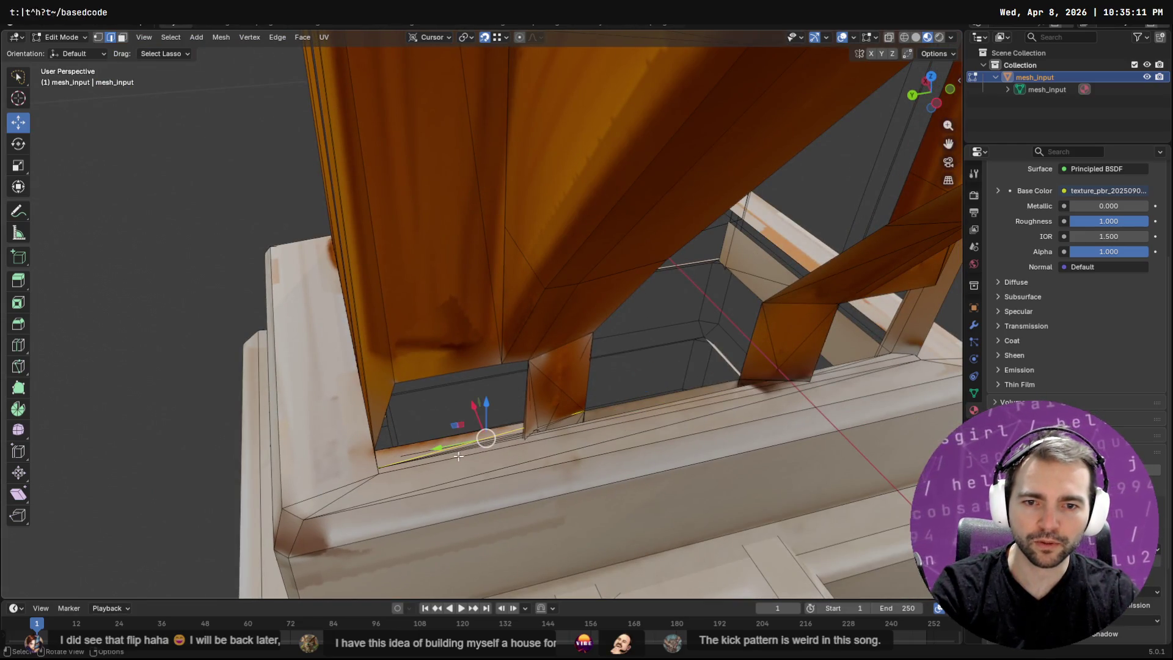
alt+click(469, 438)
alt+shift+click(636, 379)
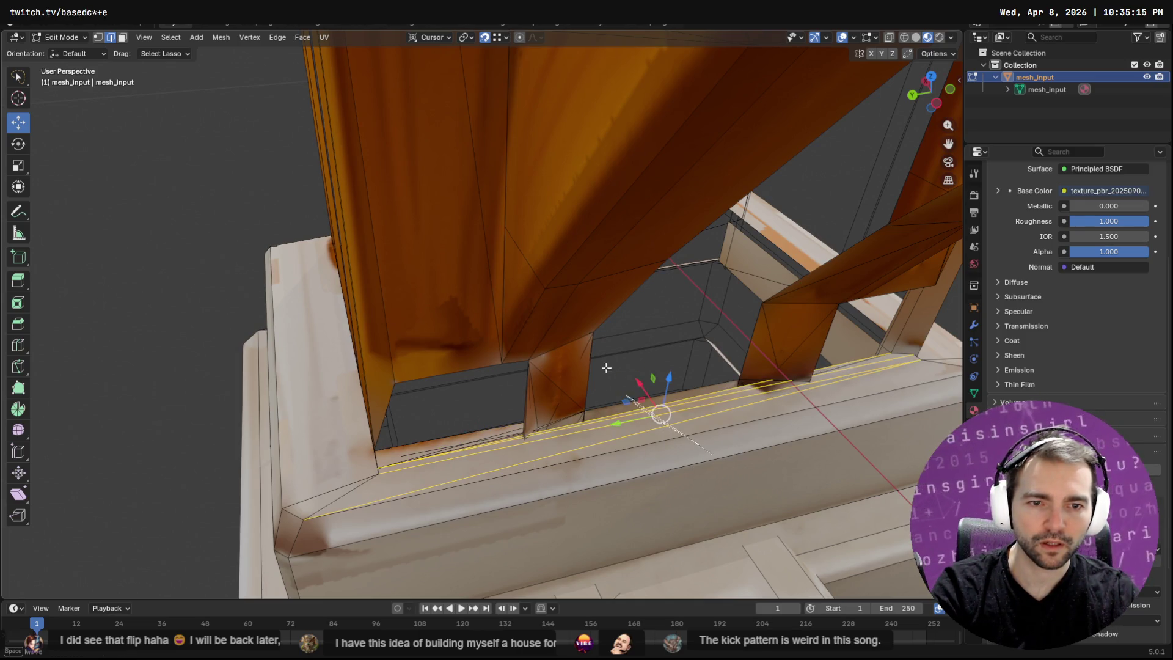
alt+shift+click(676, 454)
shift+drag(465, 394, 496, 468)
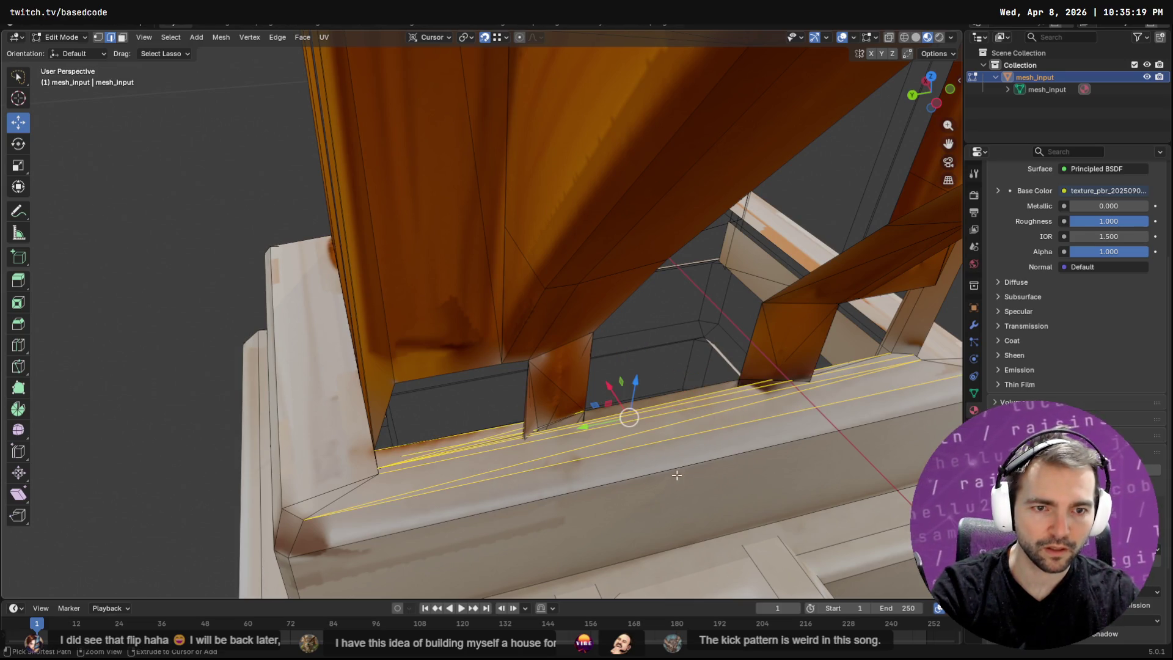
Switch to face mode and lasso the ledge's top face strip.
click(121, 39)
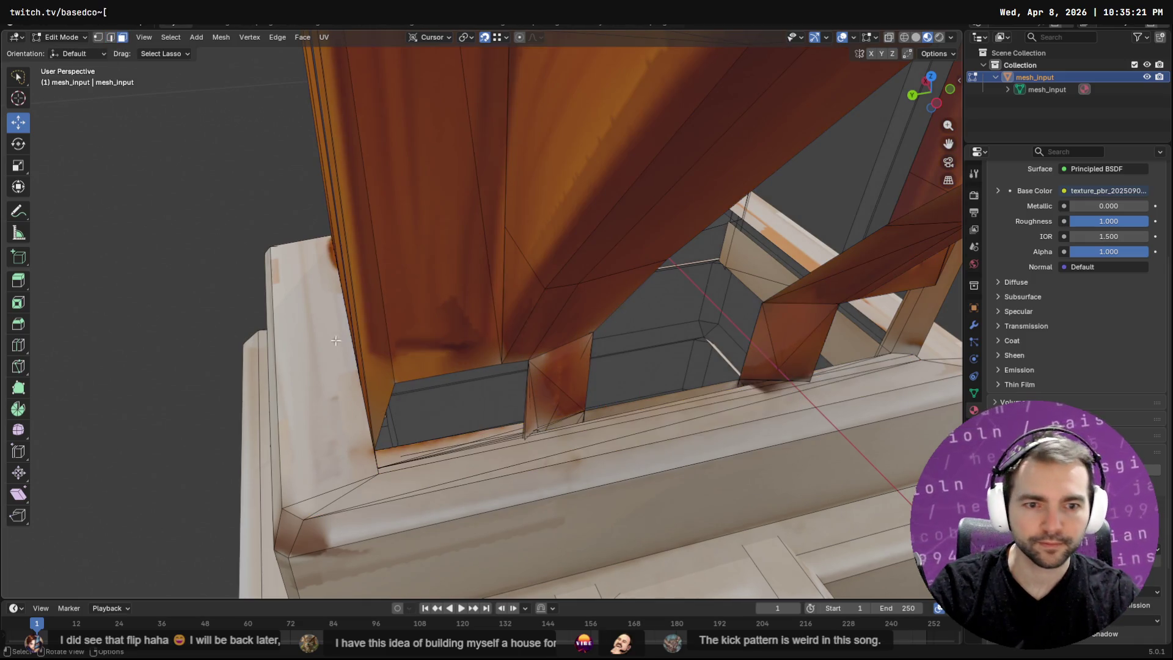
drag(468, 459, 479, 483)
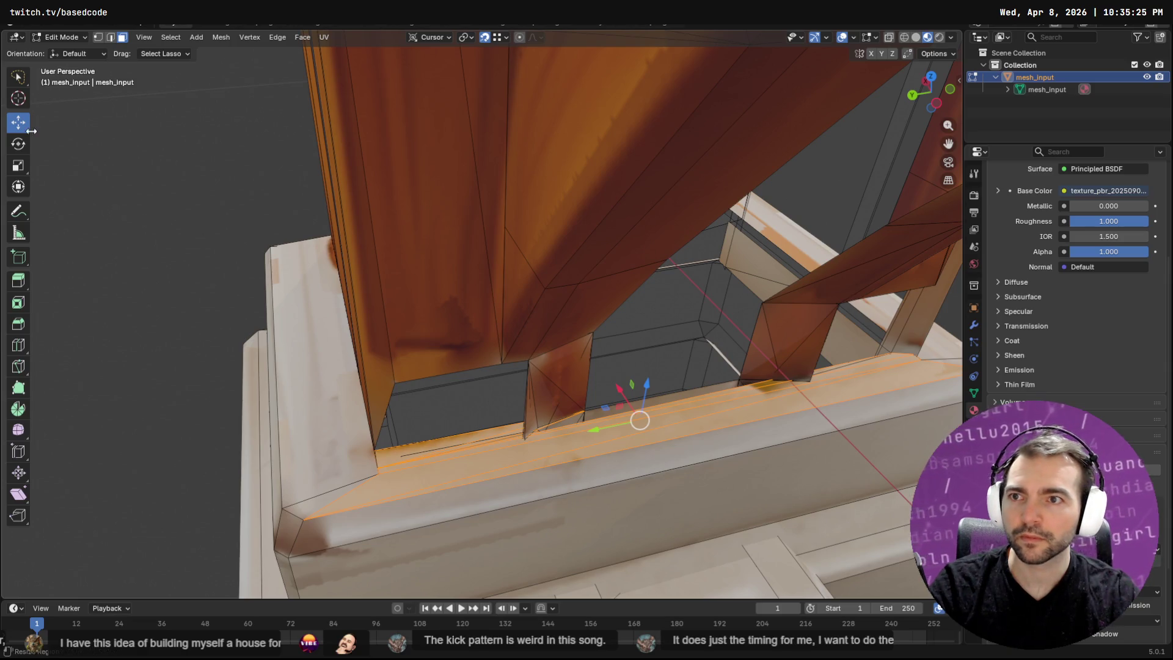
mouse_move(12, 83)
mouse_down()
mouse_move(54, 108)
mouse_move(54, 131)
mouse_up()
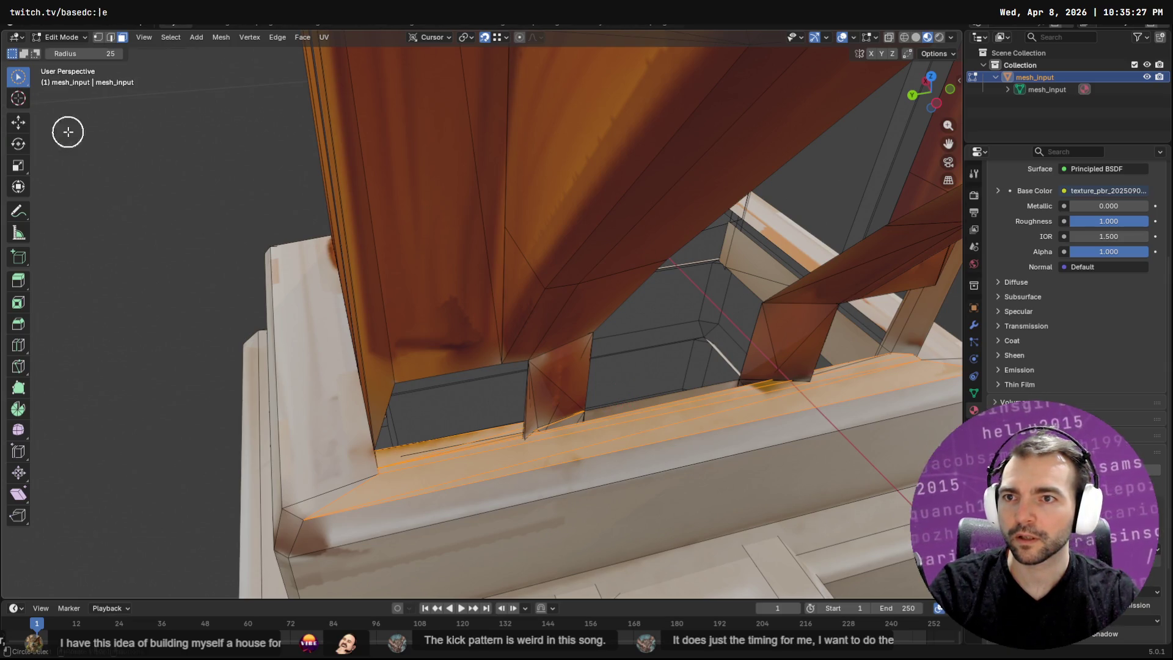
Deselect the ledge strip, select the recess faces, and paint in the post and base faces.
mouse_move(570, 456)
ctrl+mouse_down()
mouse_move(628, 442)
mouse_move(612, 436)
ctrl+mouse_up()
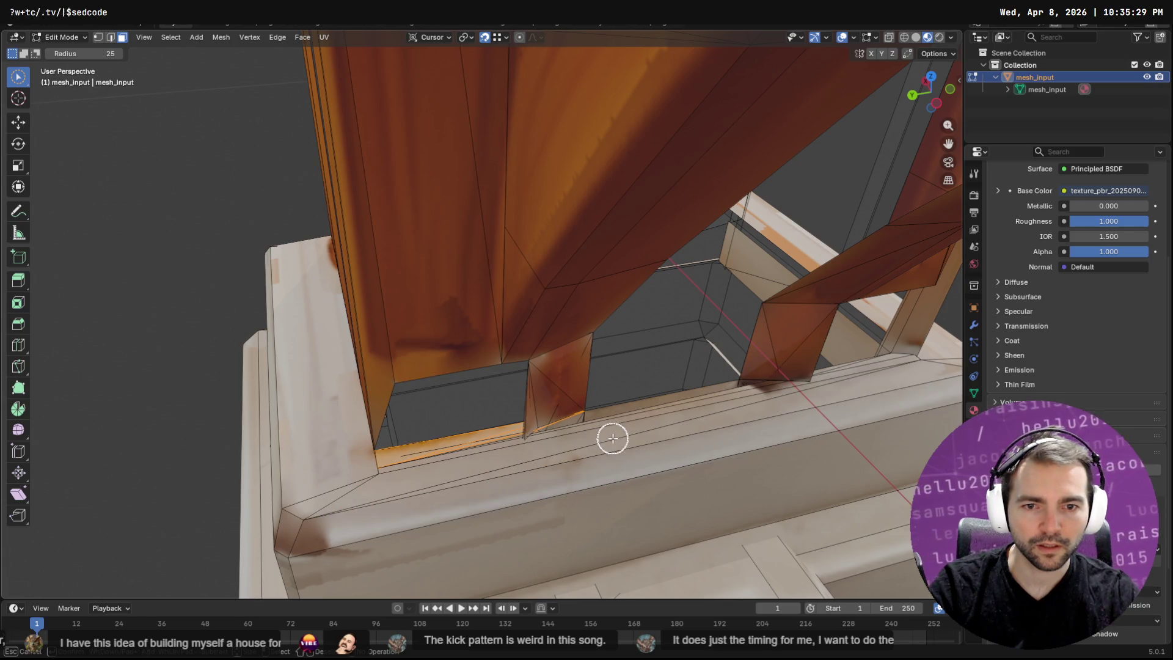
key(shift+g)
click(502, 419)
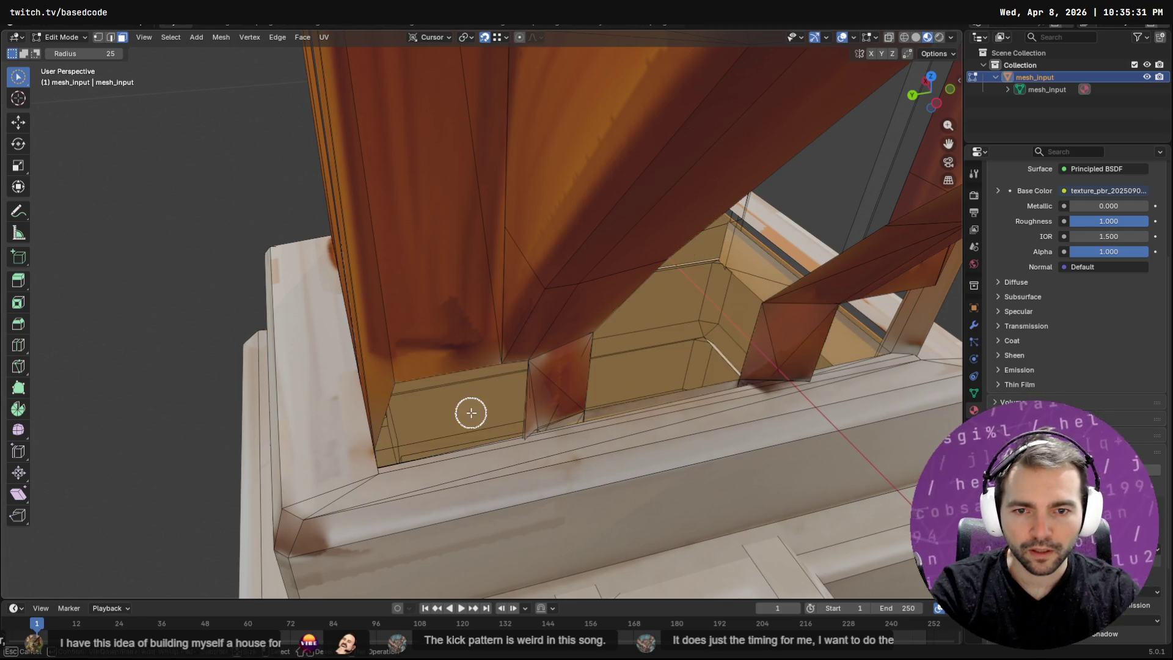
mouse_move(473, 440)
middle_down()
mouse_move(539, 445)
mouse_move(514, 414)
mouse_move(523, 433)
middle_up()
key(c)
mouse_move(523, 434)
mouse_down()
mouse_move(484, 335)
mouse_move(463, 423)
mouse_move(489, 335)
mouse_move(401, 358)
mouse_up()
middle_drag(509, 433, 384, 363)
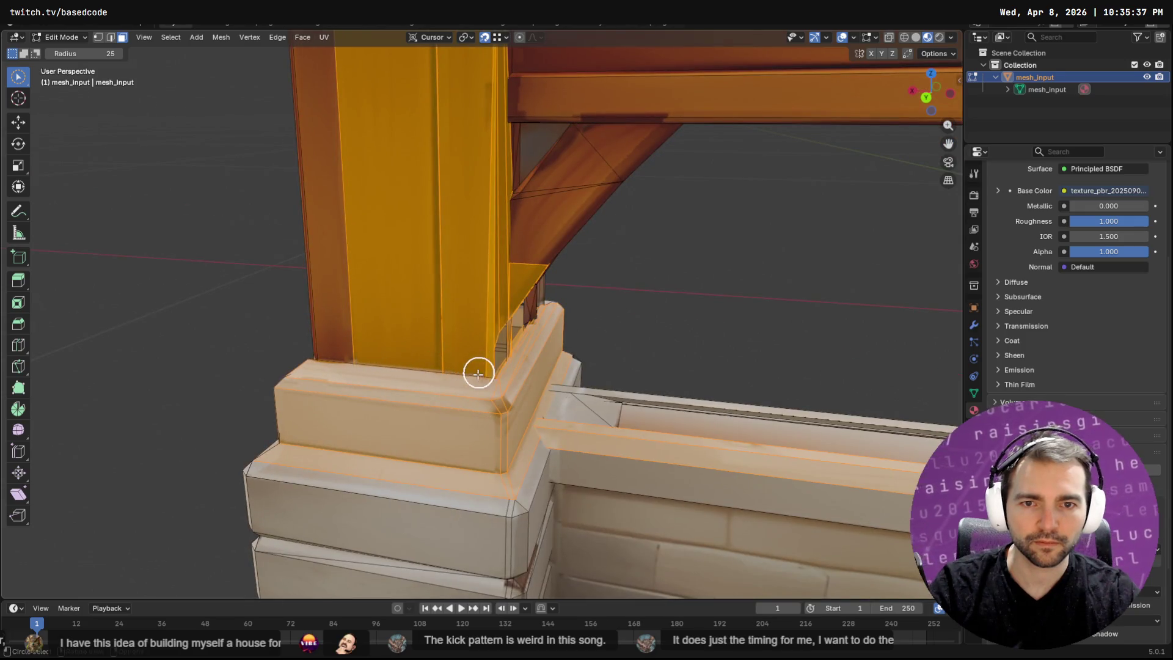
Select the entire mesh, then paint-deselect the post, base ledges, beam end and corner post.
key(a)
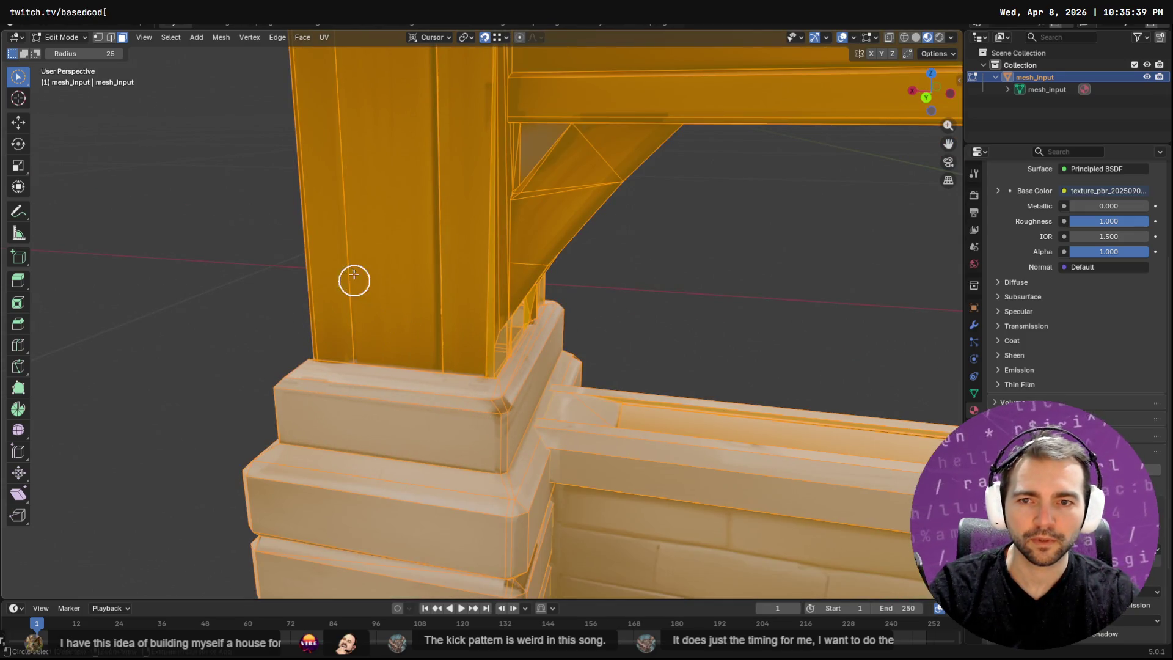
ctrl+drag(355, 280, 304, 476)
scroll(340, 427, down, 5)
middle_drag(341, 427, 333, 379)
mouse_move(433, 213)
ctrl+mouse_down()
mouse_move(413, 178)
mouse_move(418, 452)
ctrl+mouse_up()
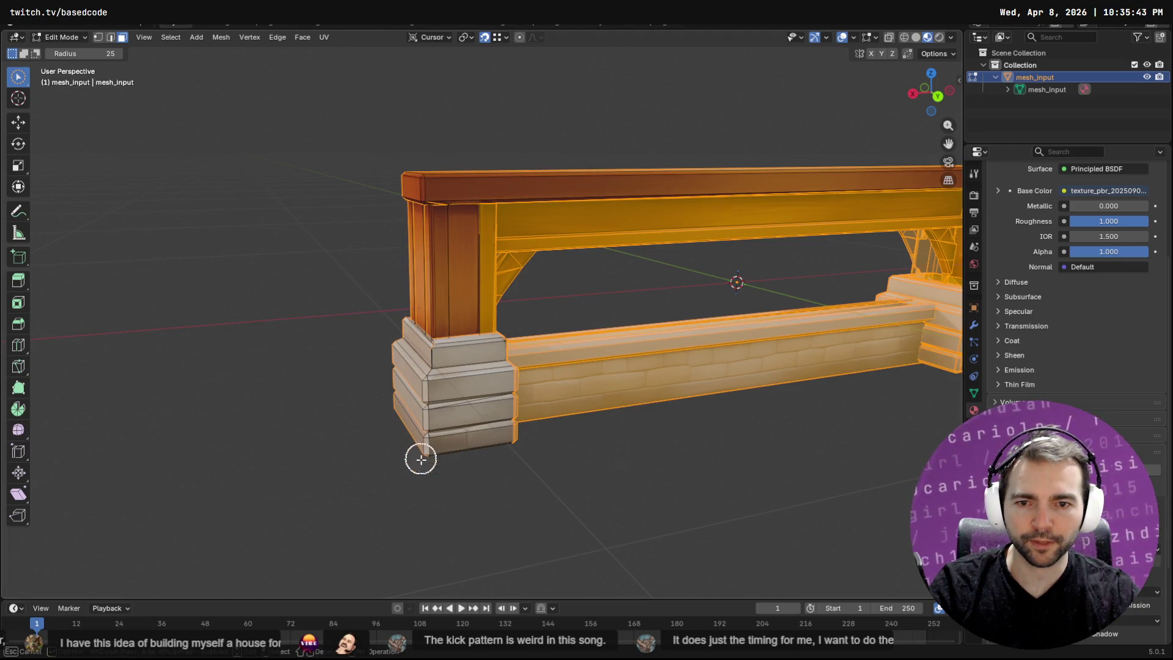
middle_drag(406, 398, 453, 291)
mouse_move(378, 377)
middle_down()
mouse_move(429, 414)
mouse_move(541, 436)
middle_up()
mouse_move(518, 182)
ctrl+mouse_down()
mouse_move(487, 476)
mouse_move(531, 324)
mouse_move(558, 489)
ctrl+mouse_up()
Deselect the corner post, beam top and underside, brace, and right post.
mouse_move(625, 237)
middle_down()
mouse_move(587, 240)
mouse_move(571, 295)
mouse_move(521, 244)
middle_up()
mouse_move(650, 293)
middle_down()
mouse_move(623, 249)
mouse_move(648, 223)
middle_up()
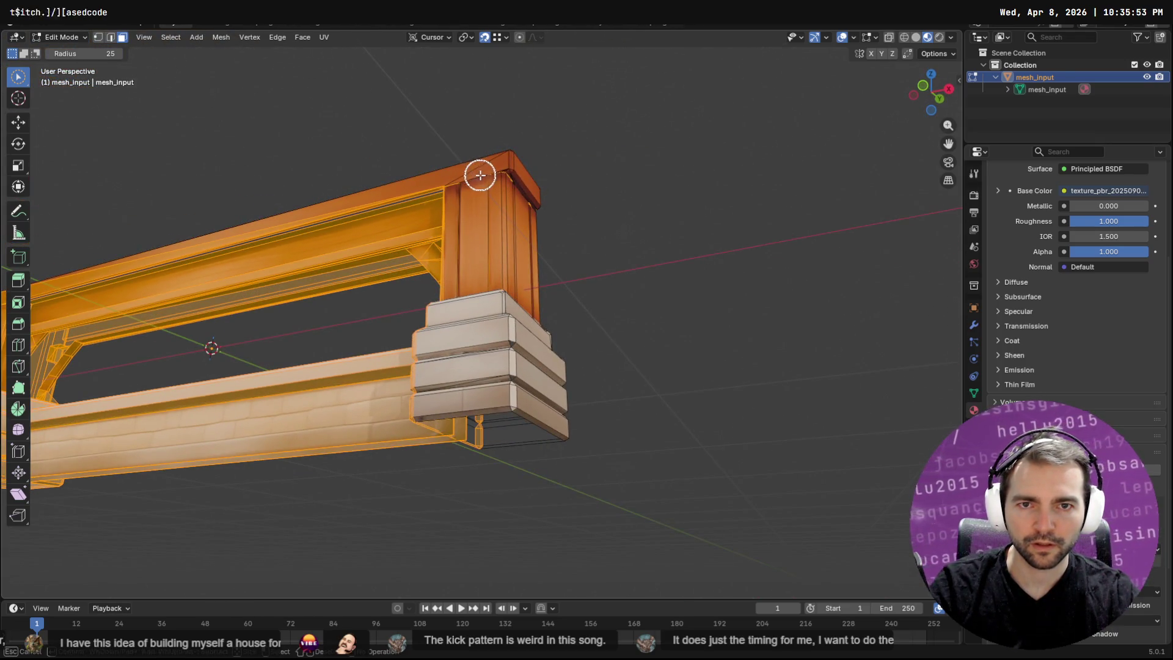
mouse_move(610, 275)
middle_down()
mouse_move(450, 270)
mouse_move(411, 228)
mouse_move(314, 280)
mouse_move(436, 282)
middle_up()
mouse_move(436, 282)
ctrl+mouse_down()
mouse_move(466, 209)
mouse_move(576, 182)
ctrl+mouse_up()
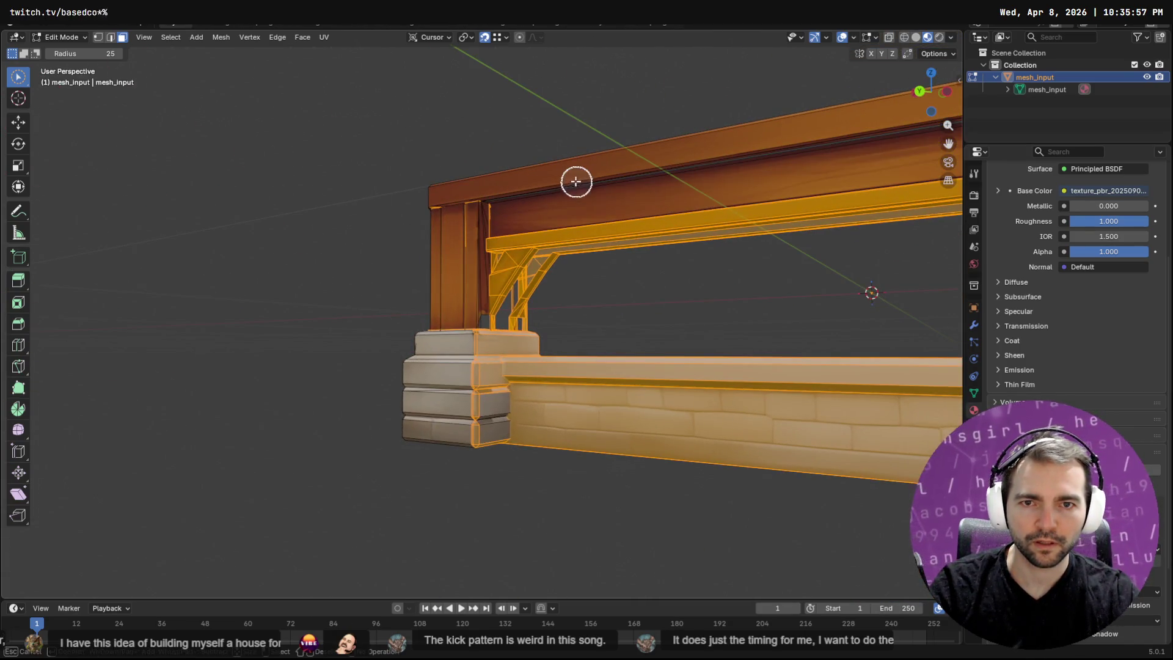
mouse_move(477, 185)
ctrl+mouse_down()
mouse_move(558, 212)
mouse_move(502, 270)
mouse_move(523, 317)
mouse_move(521, 268)
mouse_move(490, 404)
mouse_move(471, 358)
mouse_move(555, 337)
ctrl+mouse_up()
scroll(707, 406, down, 8)
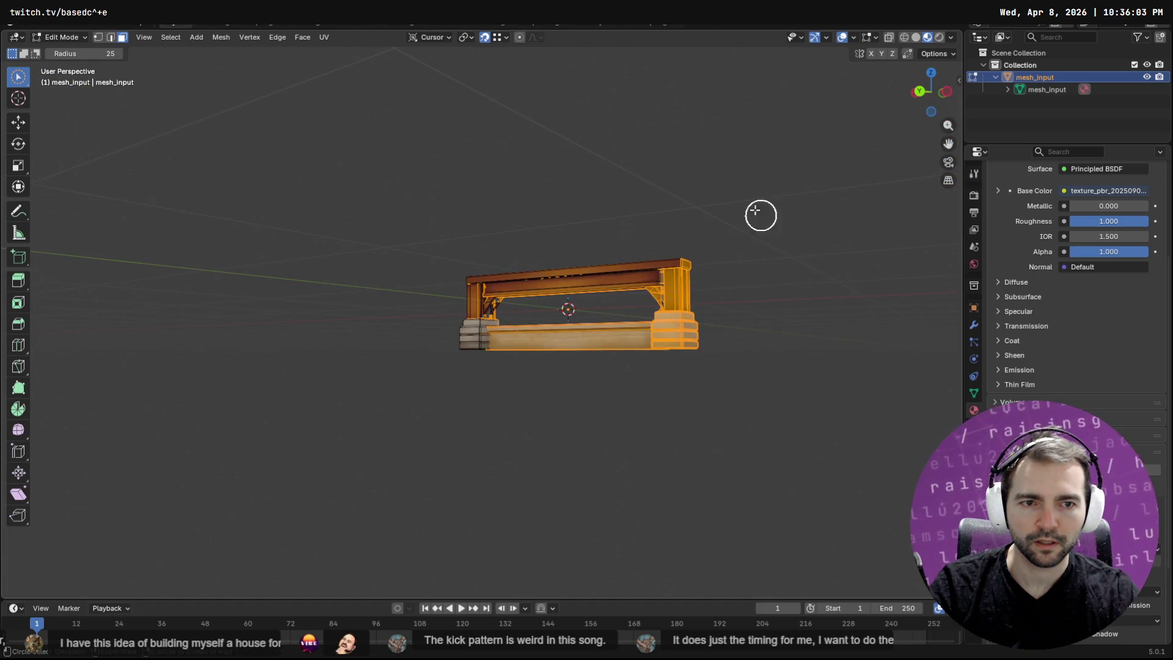
ctrl+drag(679, 298, 663, 262)
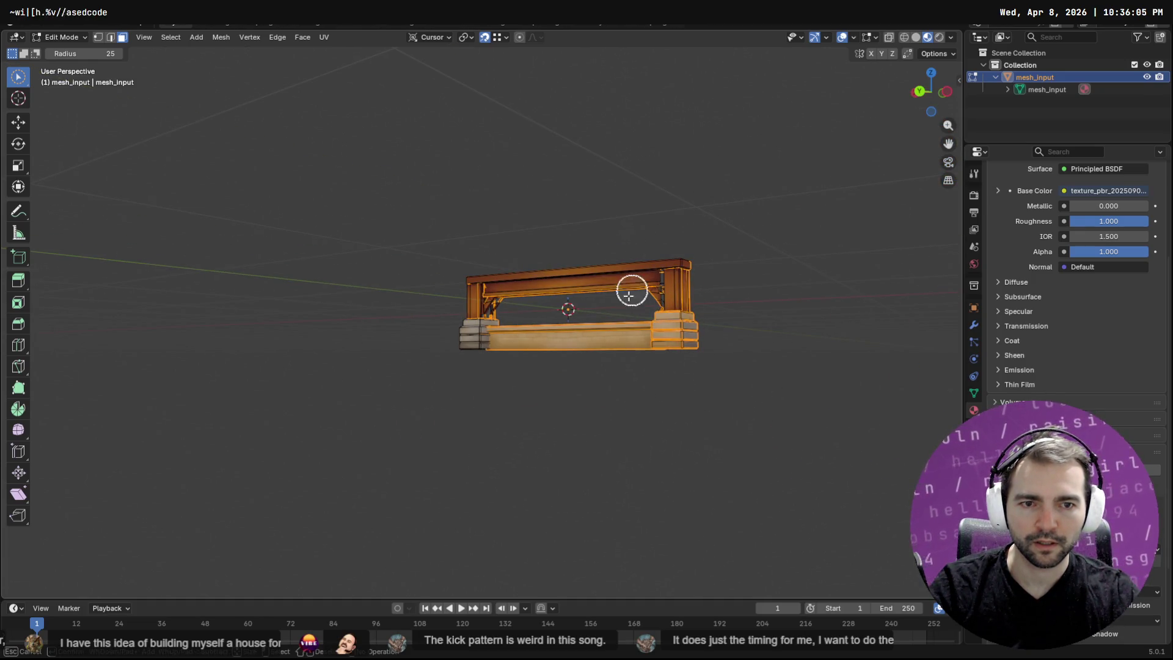
Deselect the bottom rail faces and the bench's left end, then finish circle selection.
middle_drag(742, 371, 419, 309)
ctrl+drag(368, 318, 383, 312)
scroll(463, 359, up, 5)
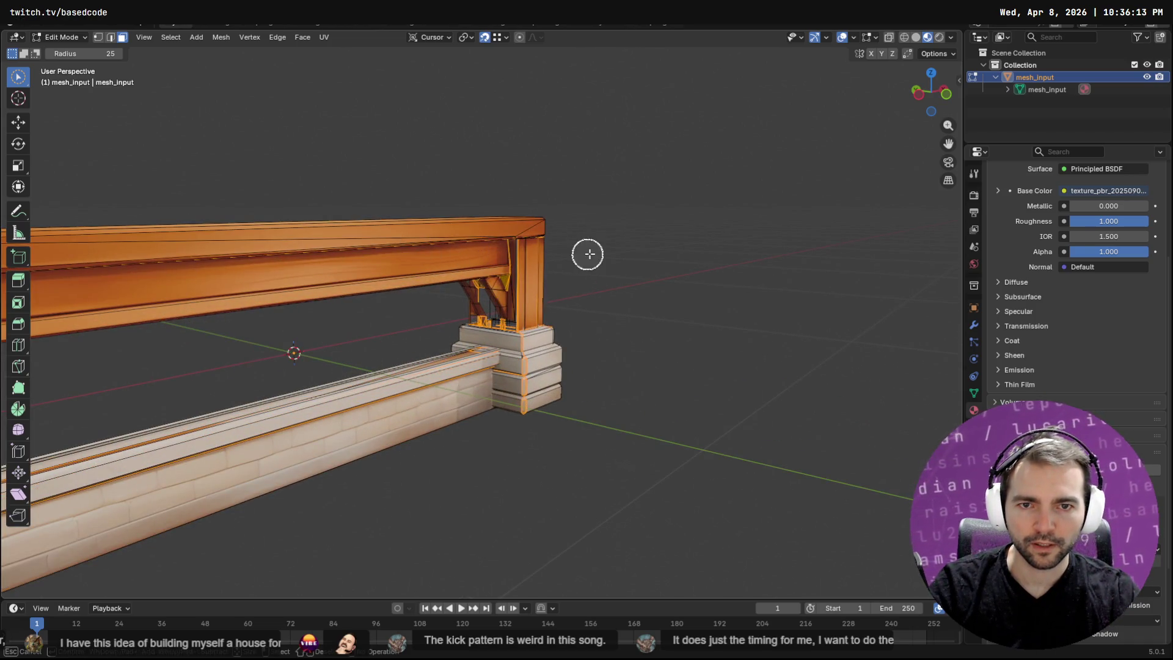
scroll(417, 408, down, 4)
drag(492, 323, 521, 448)
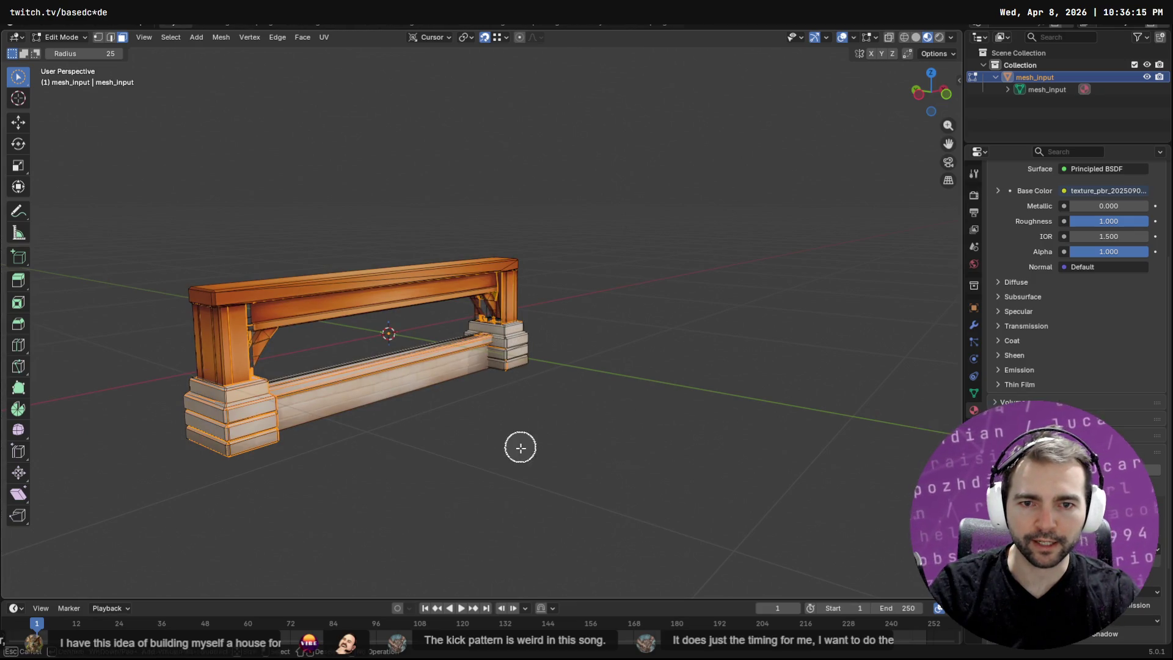
drag(515, 390, 226, 493)
middle_drag(239, 477, 262, 419)
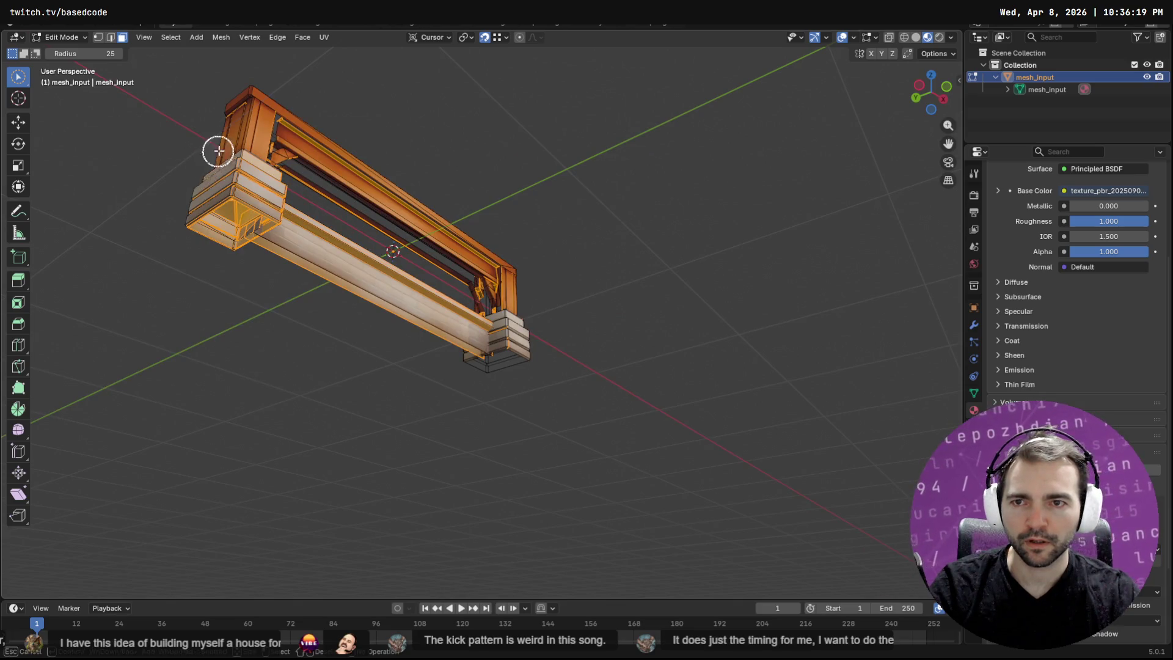
mouse_move(241, 183)
mouse_down()
mouse_move(382, 238)
mouse_move(357, 229)
mouse_up()
mouse_move(281, 283)
middle_down()
mouse_move(400, 317)
mouse_move(459, 365)
mouse_move(629, 361)
middle_up()
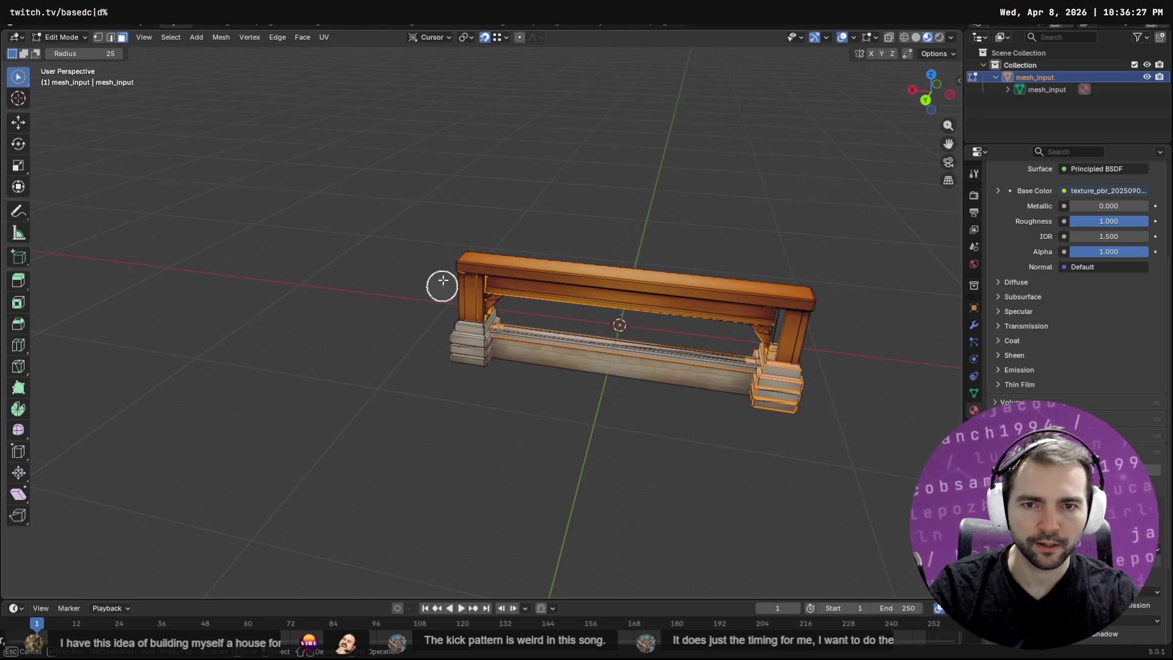
key(Escape)
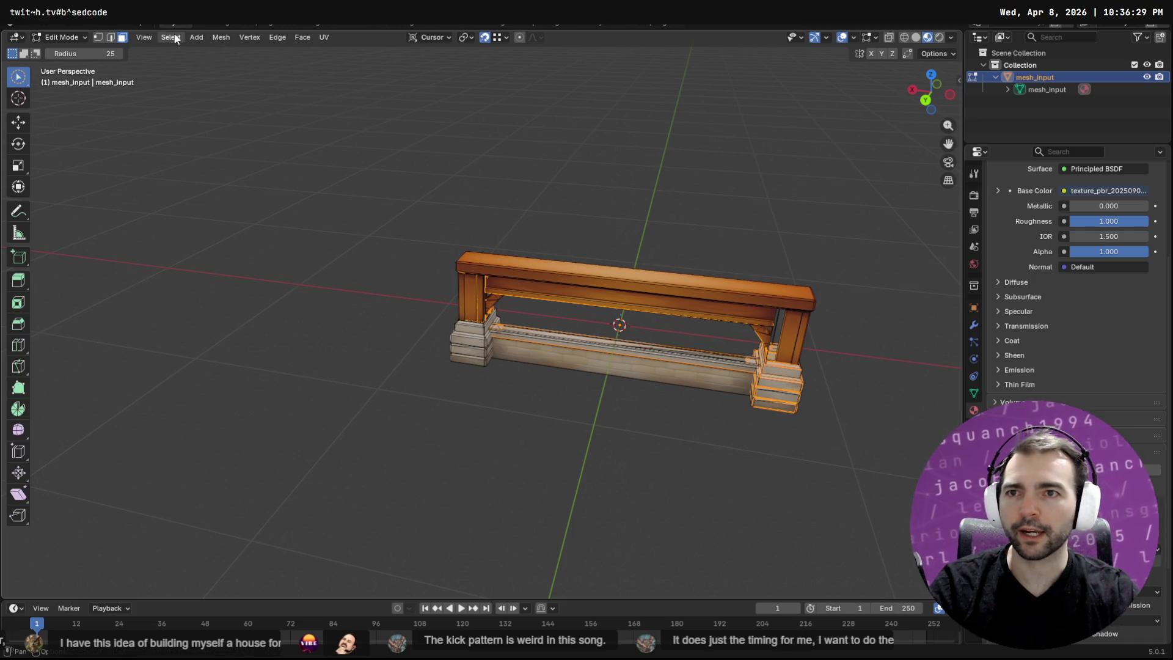
Invert the selection across the mesh and hide it with H.
click(174, 38)
click(190, 76)
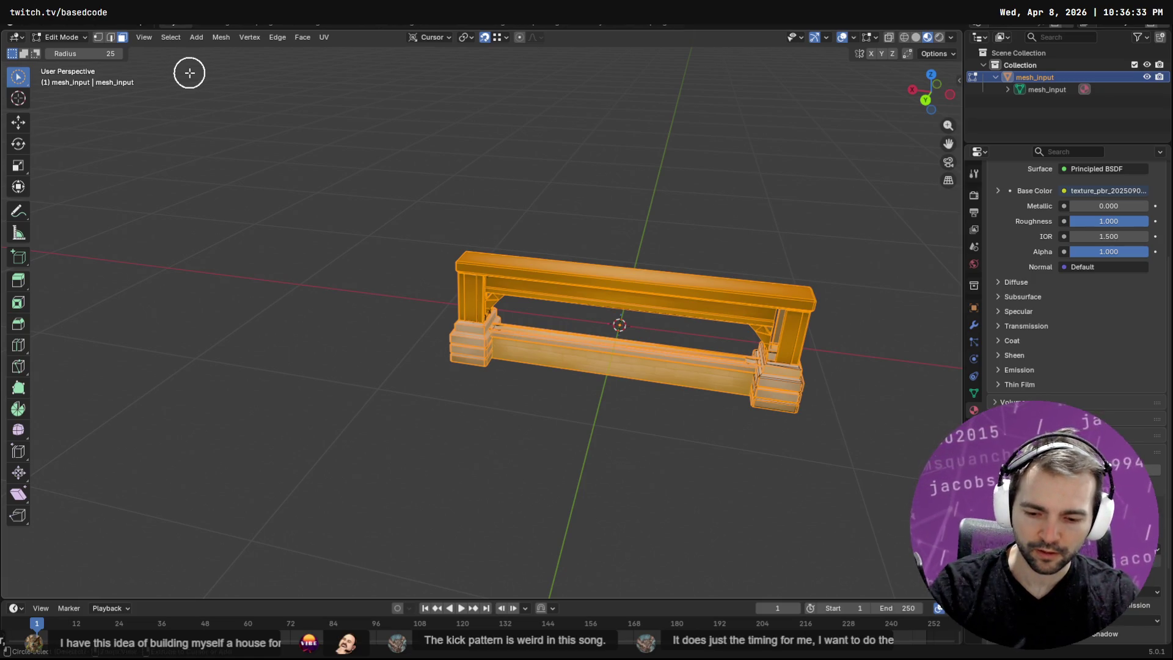
key(ctrl+Tab)
key(Escape)
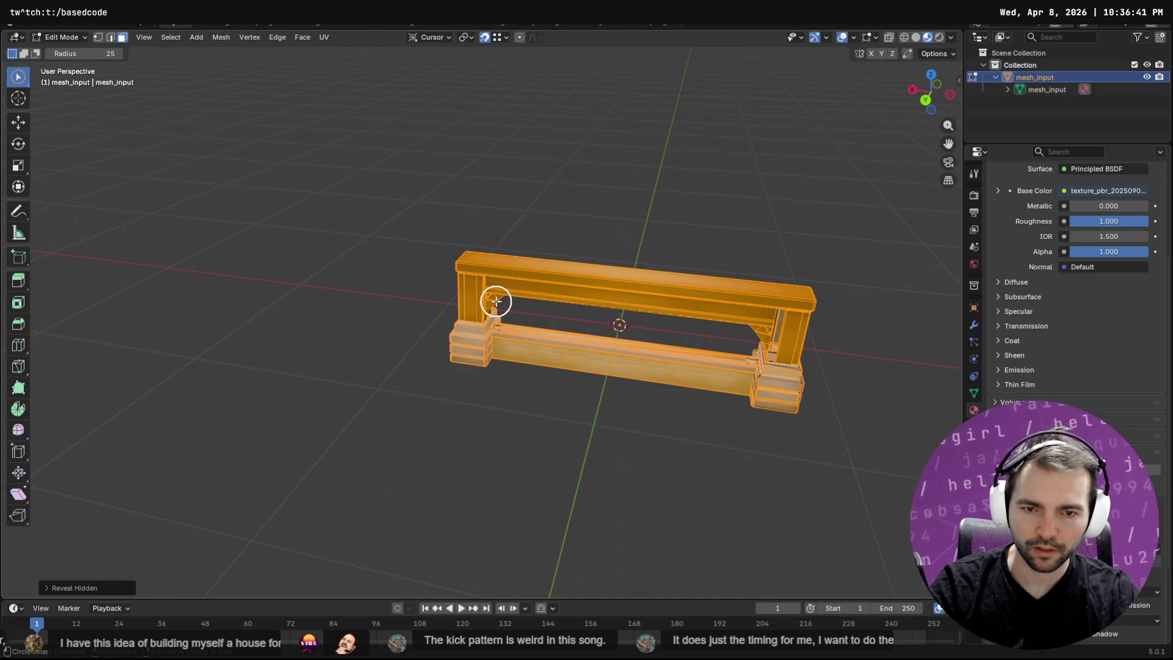
key(p)
key(Escape)
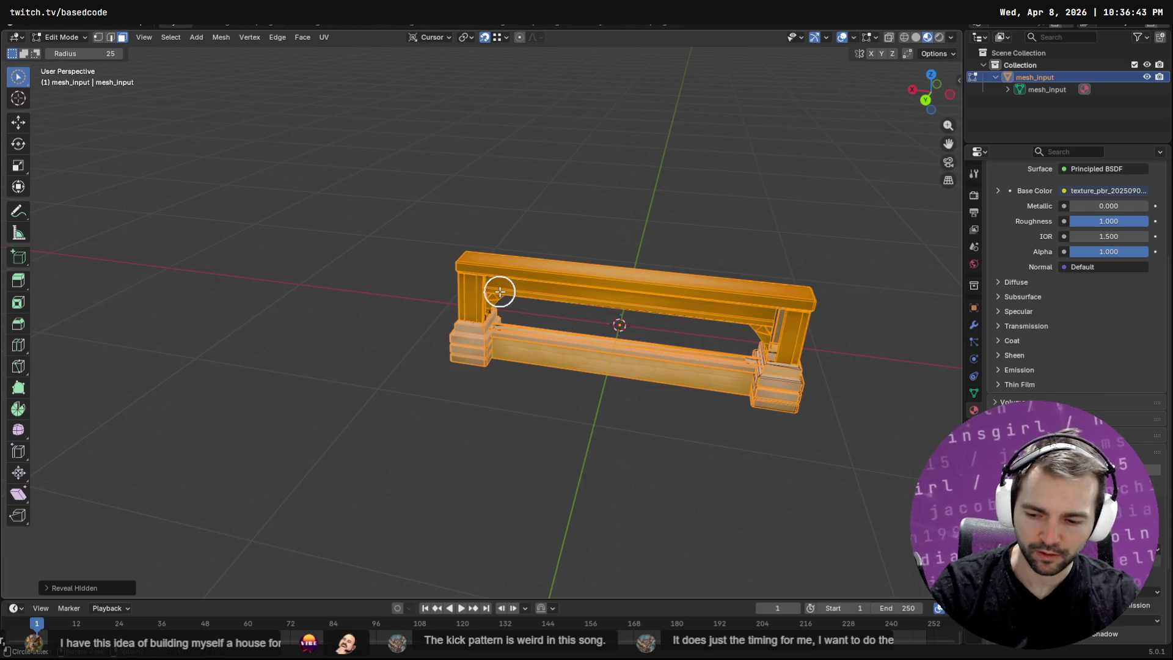
key(h)
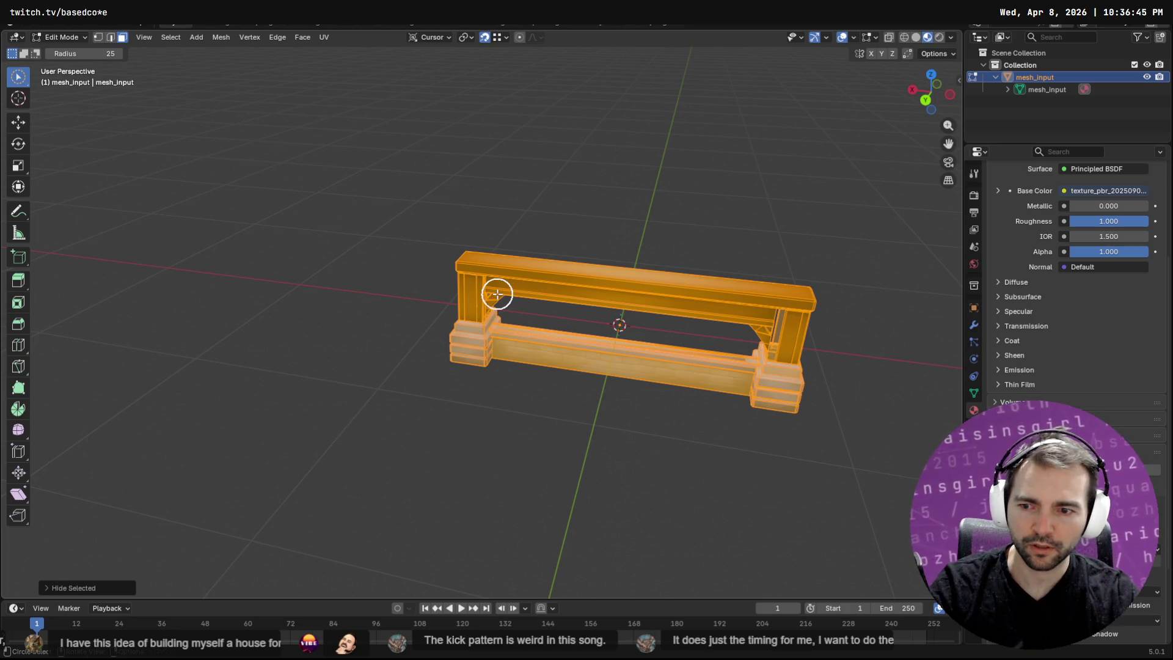
Zoom in on the bench, select the entire mesh, hide it, then undo the hide.
mouse_move(824, 333)
middle_down()
mouse_move(751, 277)
mouse_move(654, 304)
middle_up()
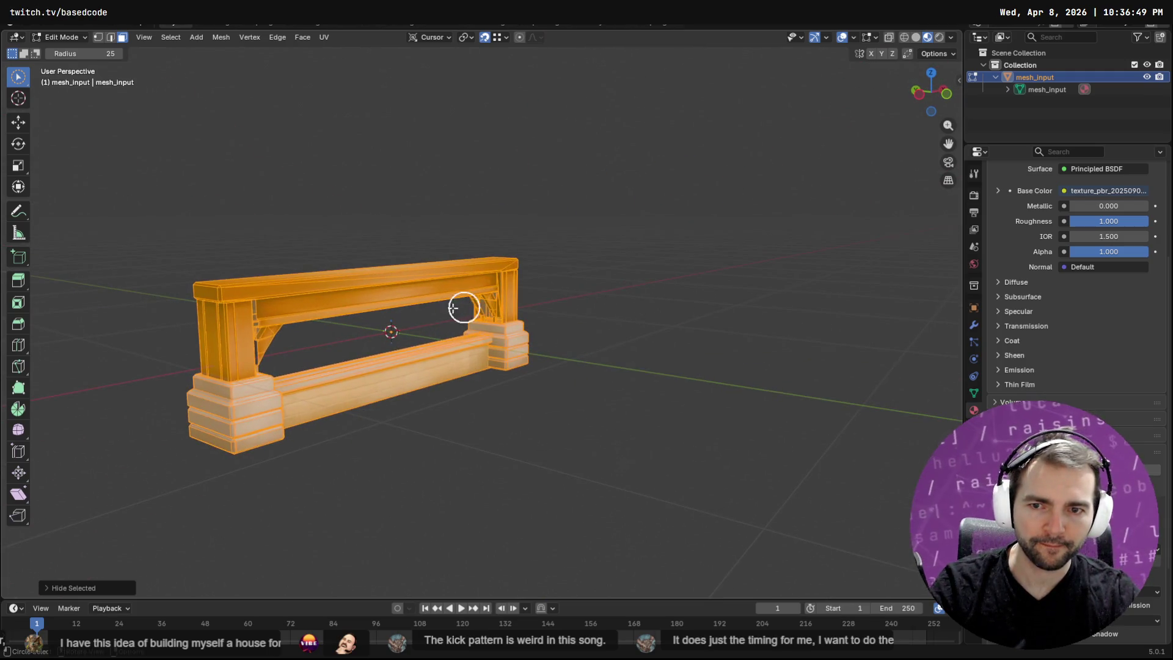
scroll(398, 346, up, 5)
shift+middle_drag(388, 345, 557, 312)
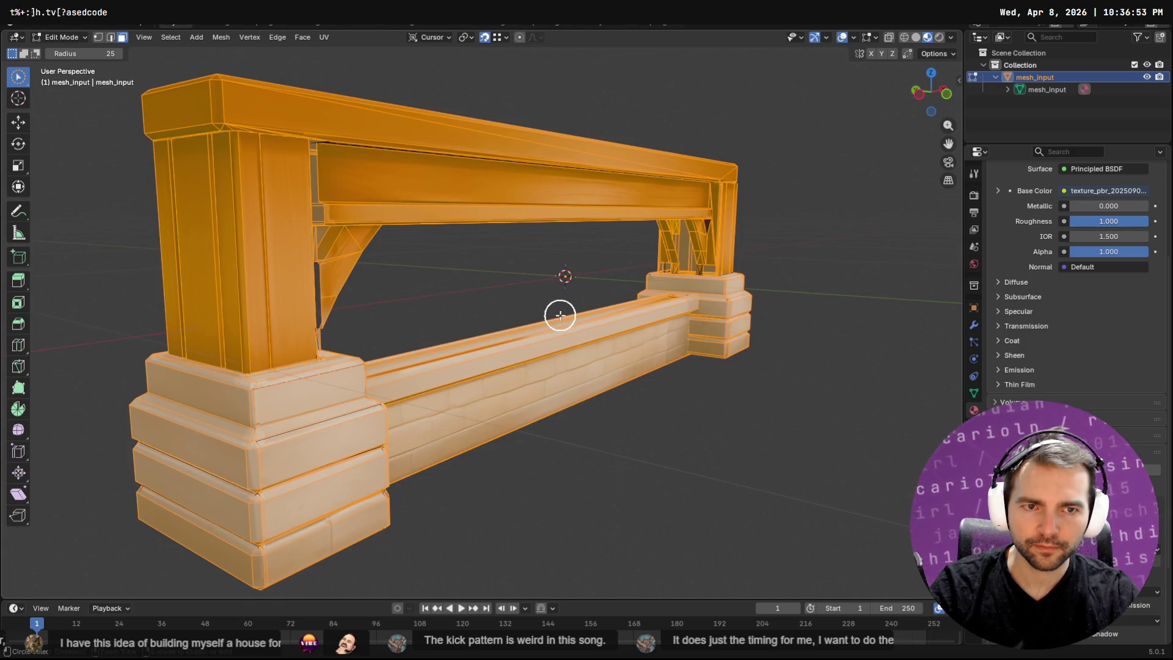
key(alt+a)
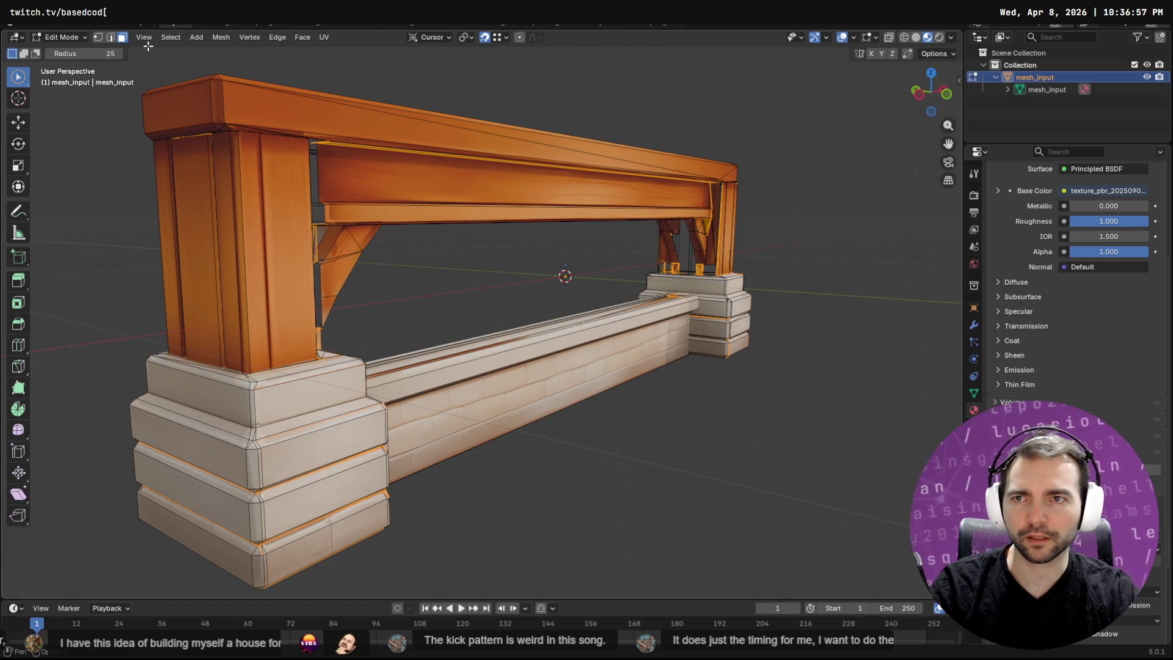
click(170, 37)
click(199, 76)
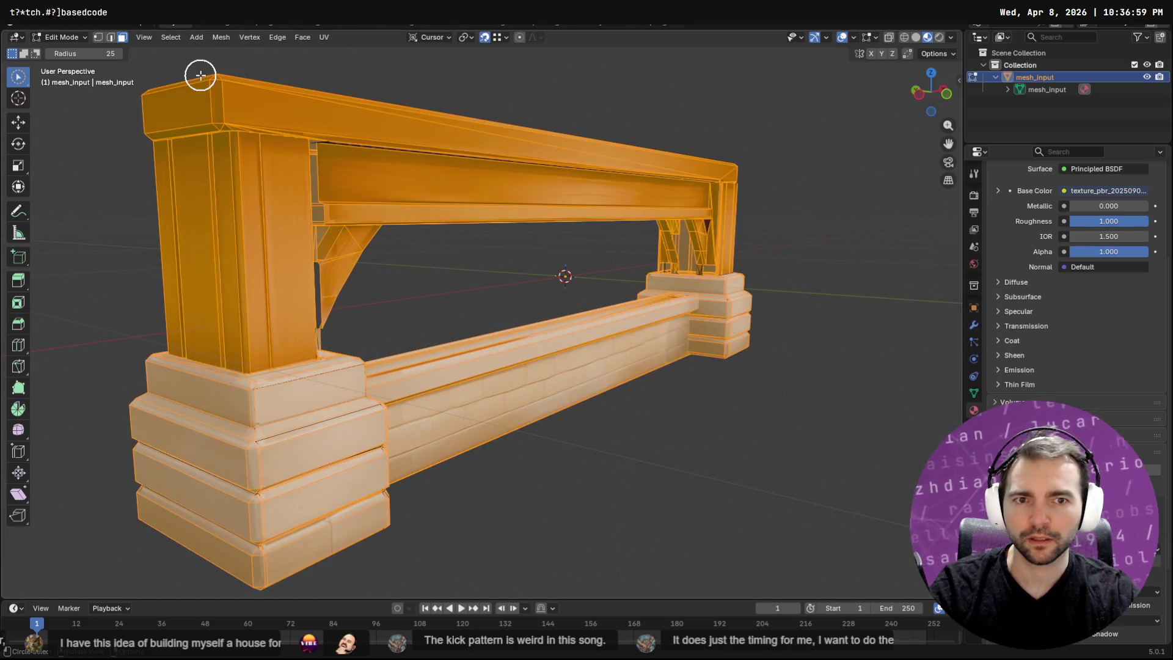
key(h)
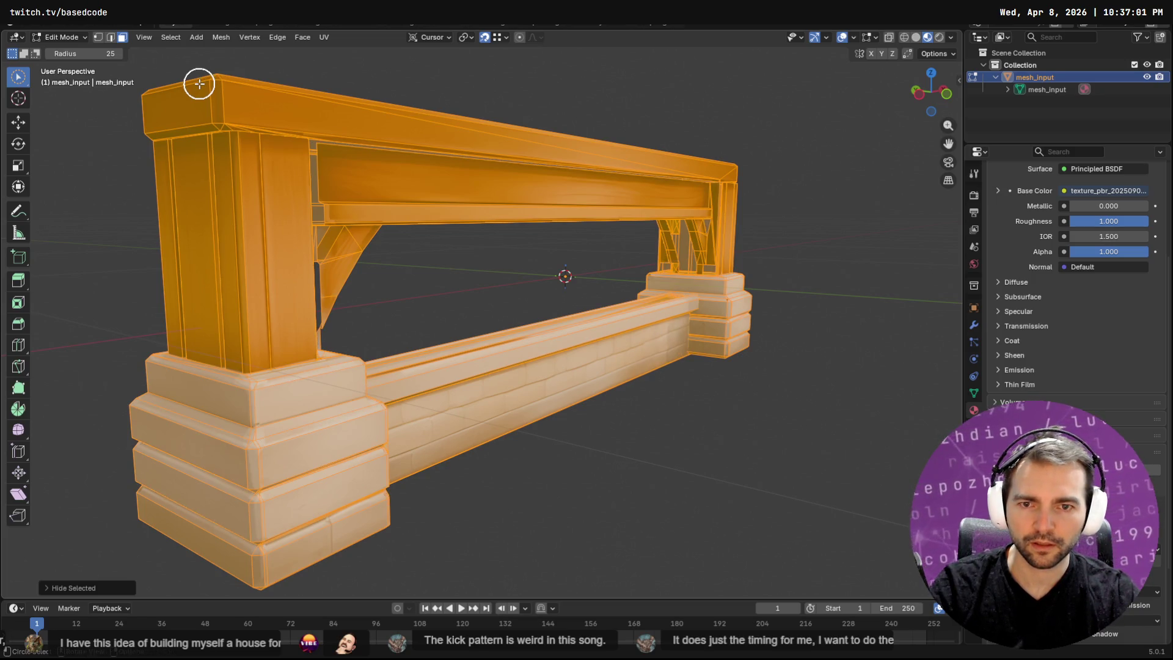
key(ctrl+z)
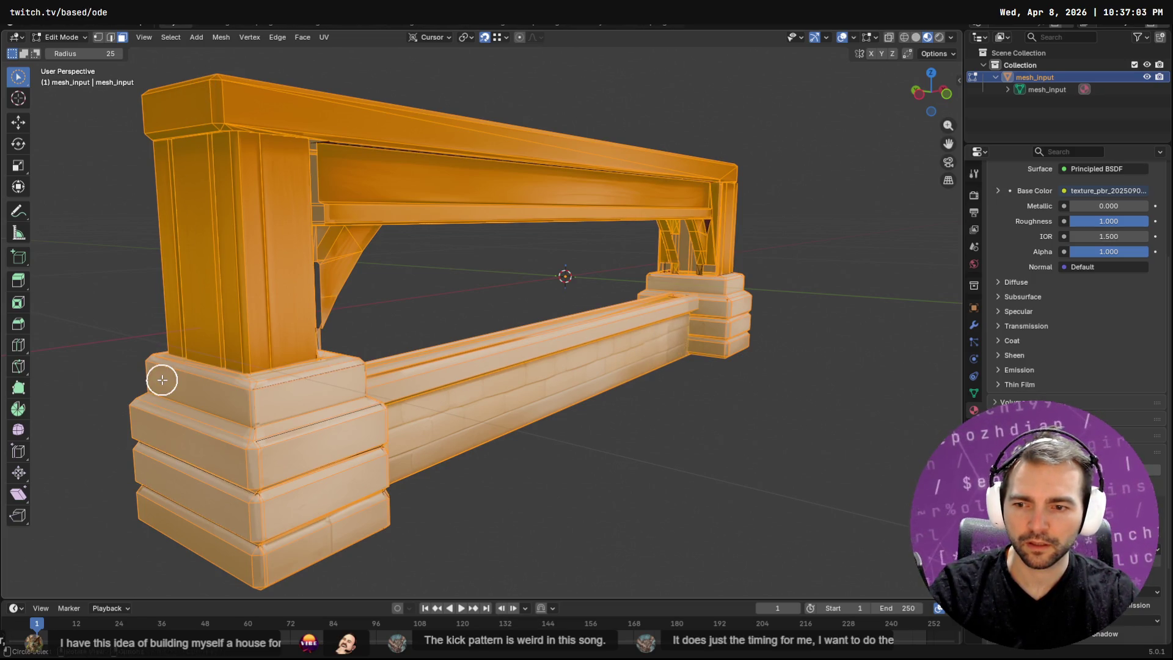
Hide the selected beam, posts and bases via the F3 'hide' search.
key(F3)
text(hide)
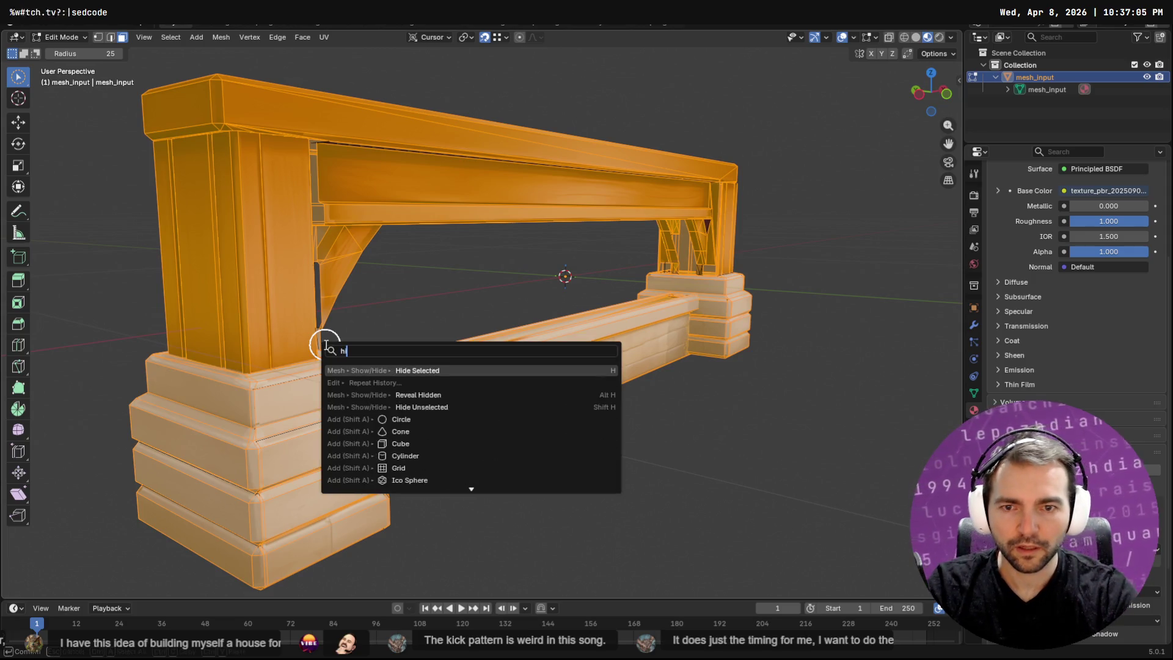
key(Return)
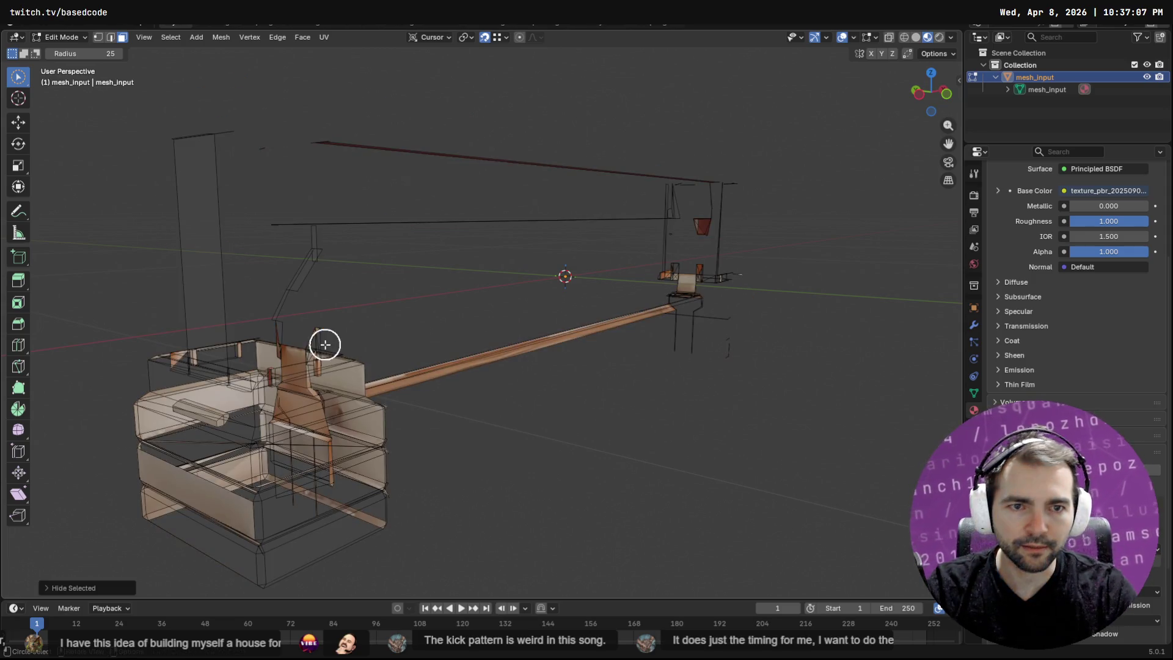
Inspect the leftover inner geometry, selecting faces around the base box and tall pole.
mouse_move(559, 359)
middle_down()
mouse_move(637, 343)
mouse_move(508, 351)
mouse_move(552, 379)
mouse_move(558, 317)
mouse_move(578, 291)
mouse_move(618, 339)
mouse_move(605, 348)
mouse_move(348, 397)
mouse_move(617, 343)
mouse_move(583, 365)
mouse_move(796, 337)
mouse_move(725, 296)
mouse_move(666, 301)
mouse_move(764, 340)
mouse_move(642, 358)
middle_up()
drag(504, 342, 458, 319)
mouse_move(458, 319)
middle_down()
mouse_move(581, 354)
mouse_move(452, 356)
mouse_move(419, 342)
middle_up()
drag(419, 342, 413, 327)
mouse_move(543, 336)
middle_down()
mouse_move(377, 332)
mouse_move(259, 301)
mouse_move(571, 333)
mouse_move(330, 331)
middle_up()
mouse_move(730, 323)
middle_down()
mouse_move(538, 329)
mouse_move(654, 312)
mouse_move(715, 320)
mouse_move(743, 340)
mouse_move(841, 349)
mouse_move(759, 338)
middle_up()
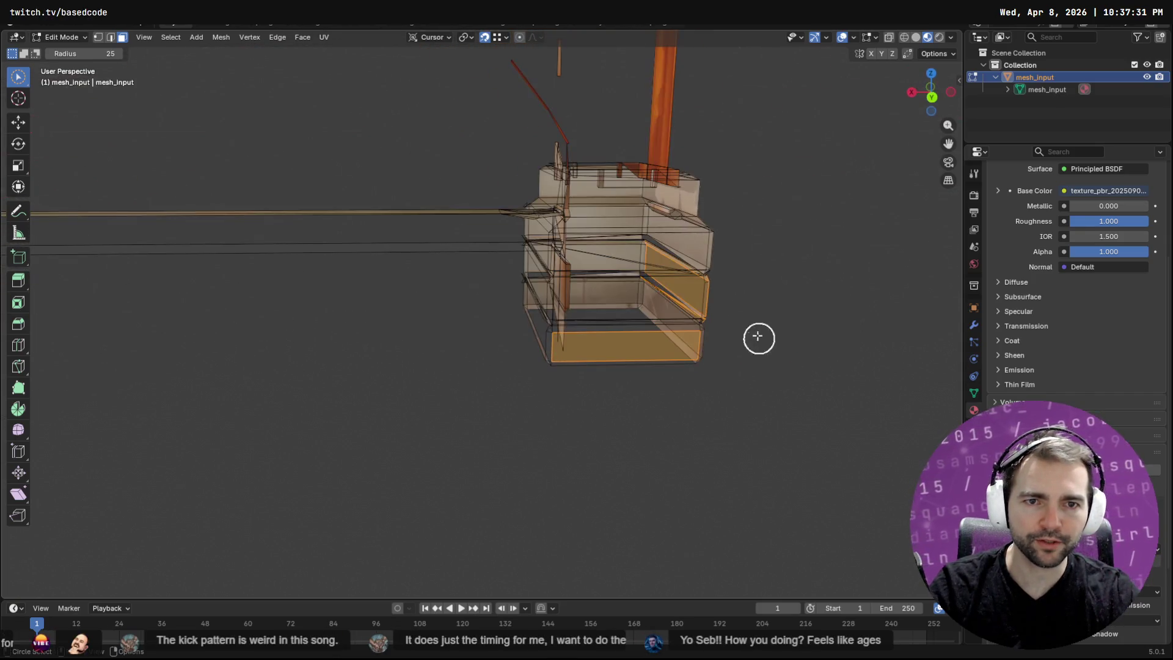
scroll(703, 181, down, 3)
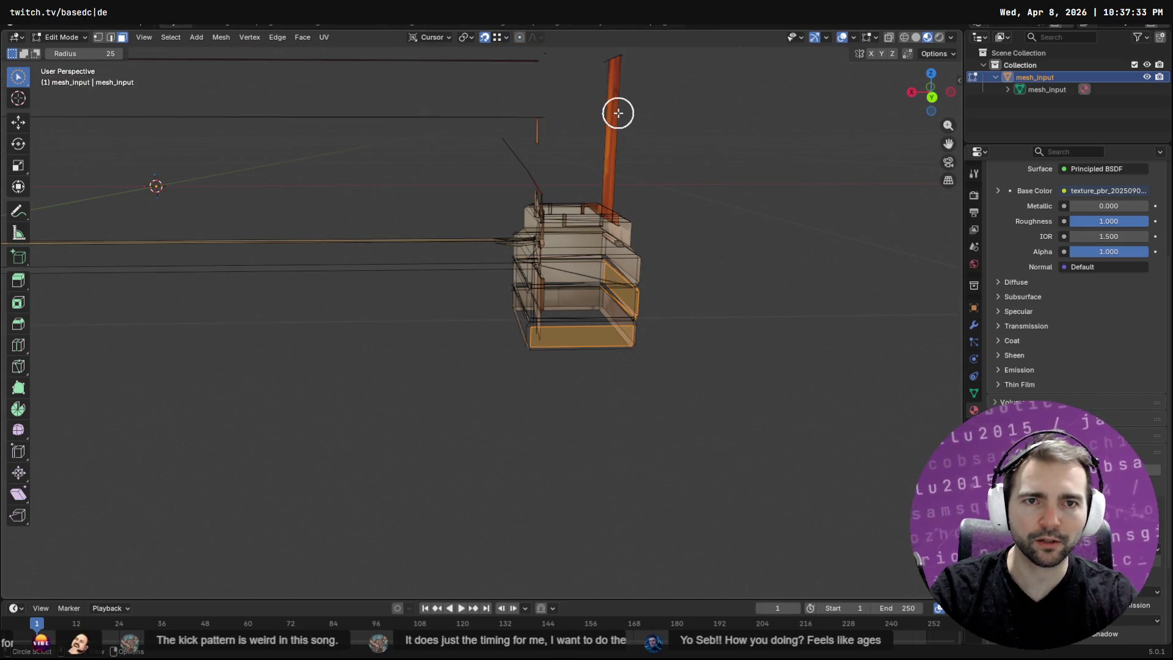
click(618, 113)
mouse_move(685, 161)
middle_down()
mouse_move(605, 168)
mouse_move(644, 178)
mouse_move(602, 170)
mouse_move(580, 198)
mouse_move(568, 251)
mouse_move(618, 201)
mouse_move(497, 276)
mouse_move(343, 285)
mouse_move(336, 328)
mouse_move(525, 267)
mouse_move(610, 215)
mouse_move(647, 138)
mouse_move(644, 238)
mouse_move(536, 280)
mouse_move(479, 277)
mouse_move(531, 295)
mouse_move(621, 269)
mouse_move(501, 266)
mouse_move(613, 251)
mouse_move(440, 269)
mouse_move(508, 259)
mouse_move(754, 267)
mouse_move(728, 268)
middle_up()
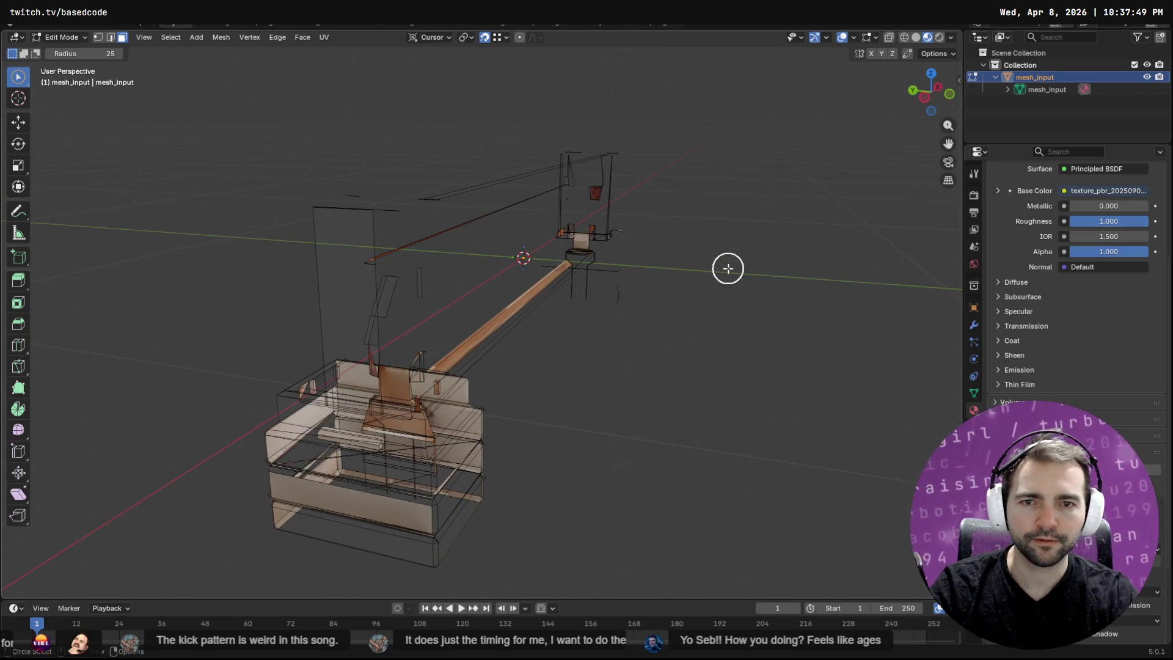
Check the Wainscoting model in Godot, then come back to Blender.
key(alt+Tab)
mouse_move(794, 287)
middle_down()
mouse_move(625, 299)
mouse_move(757, 278)
mouse_move(690, 256)
mouse_move(757, 278)
mouse_move(744, 280)
middle_up()
scroll(625, 298, down, 2)
key(alt+Tab)
Select all leftover geometry, delete it as edges, and reveal the hidden bench.
key(a)
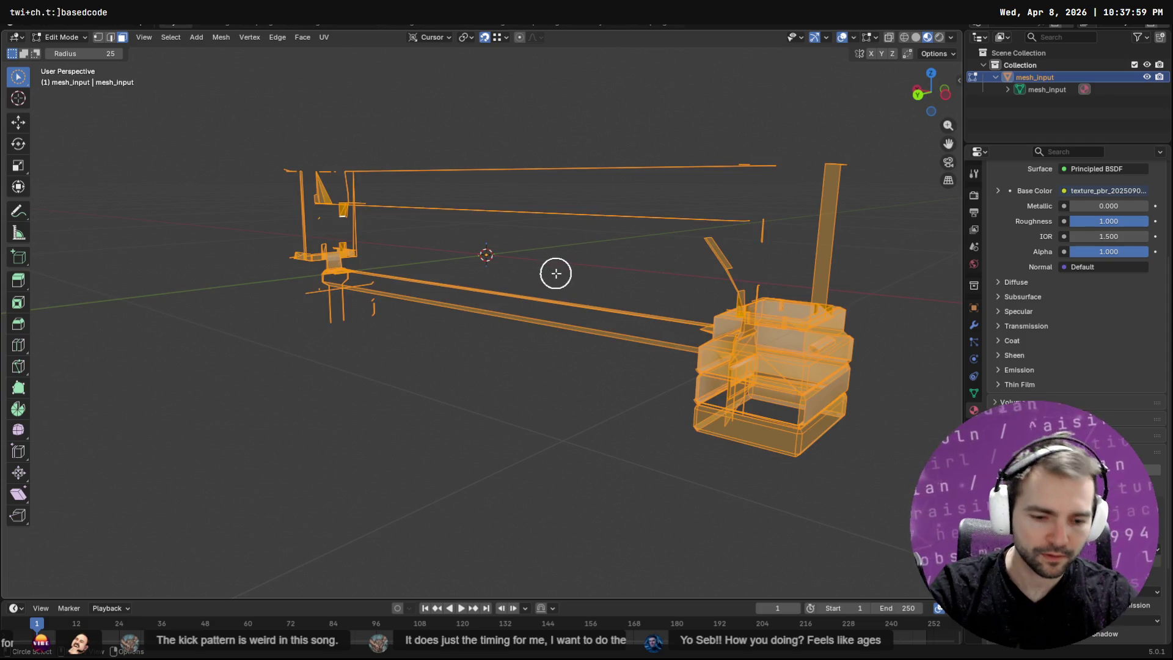
key(x)
click(555, 273)
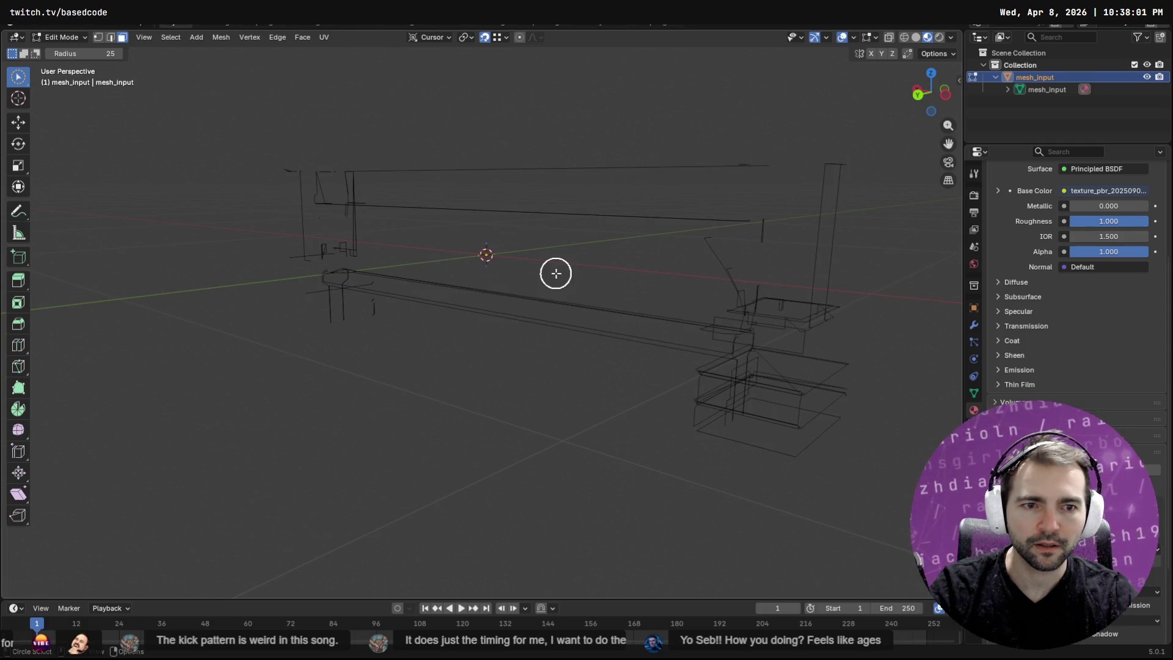
key(ctrl+z)
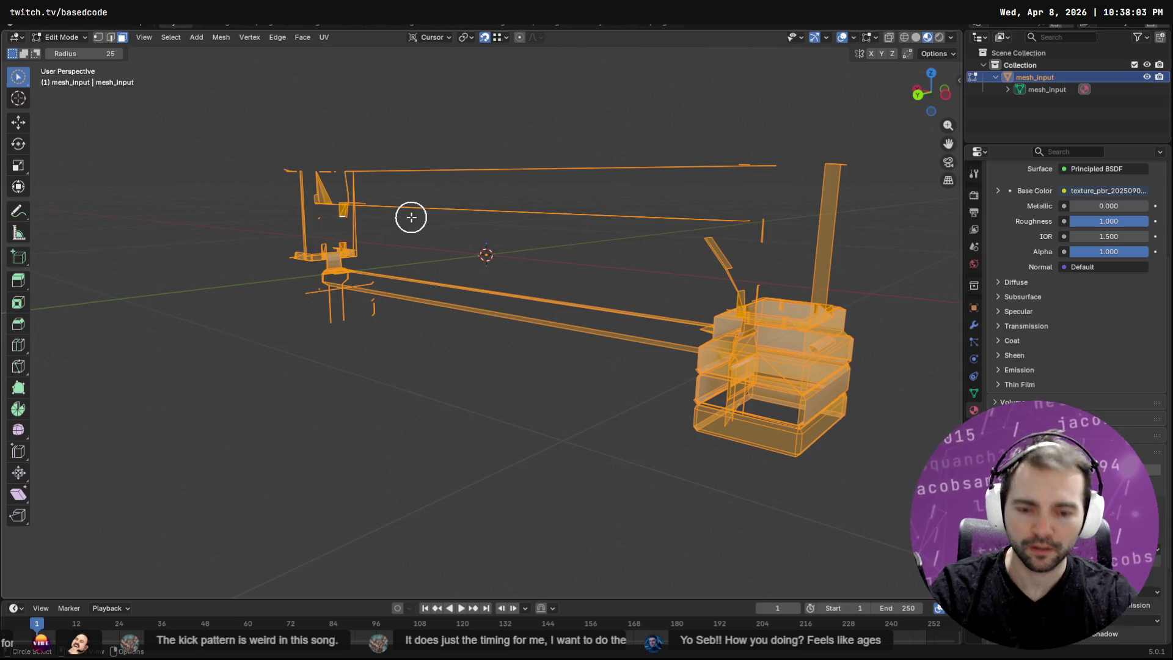
key(x)
click(394, 202)
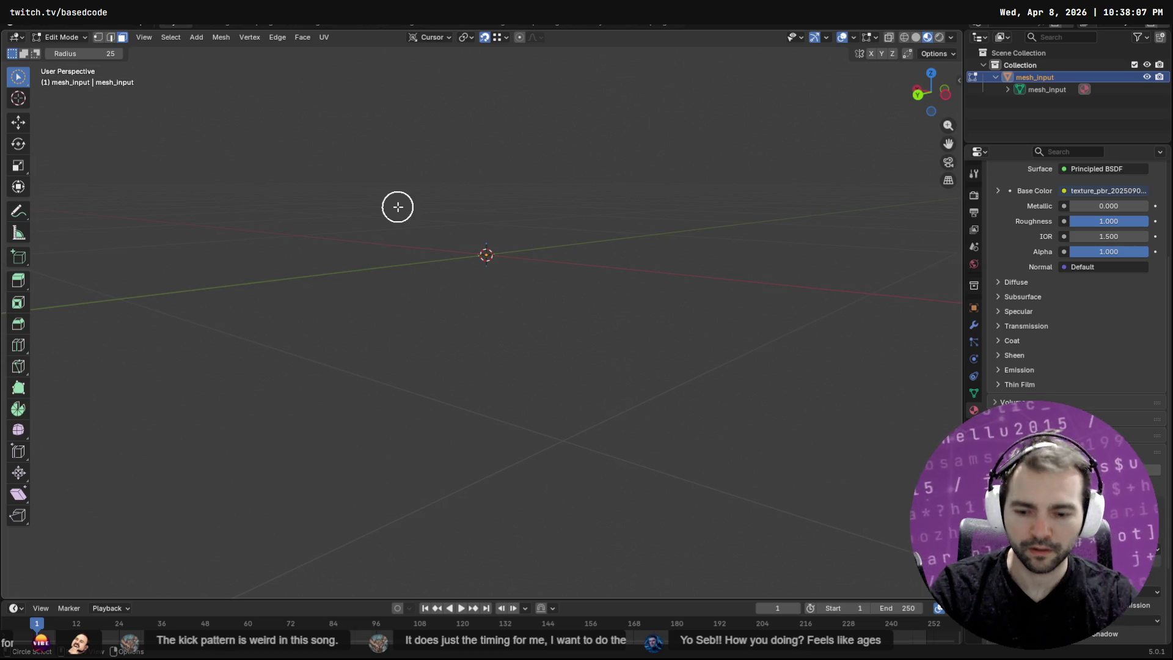
key(alt+h)
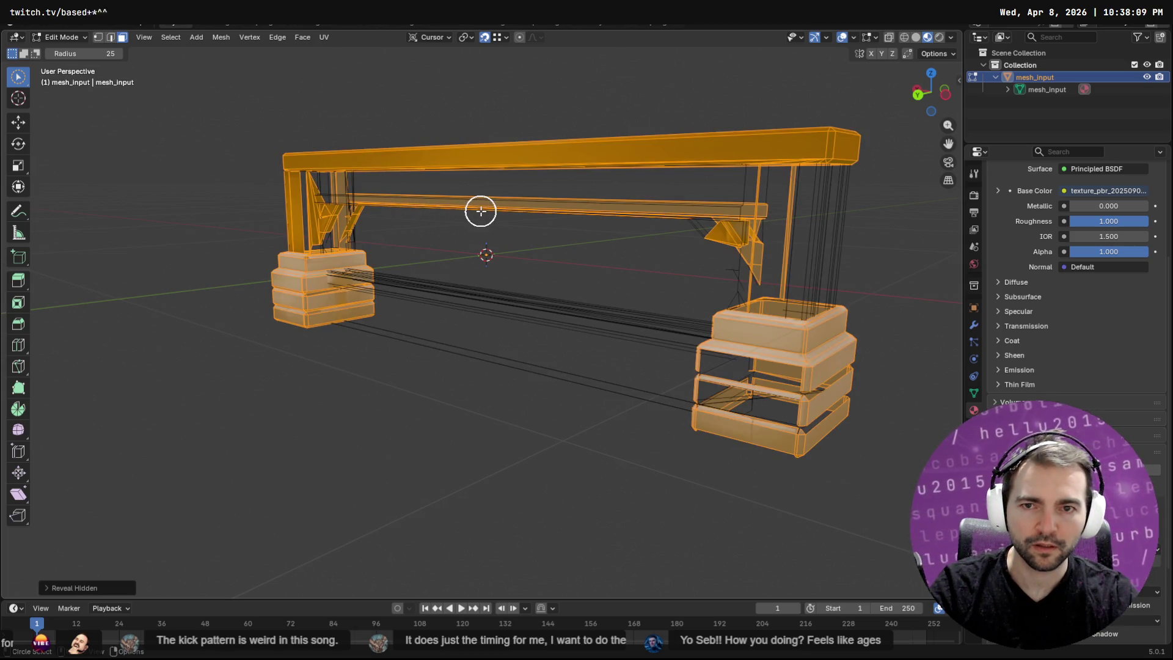
Reveal the beam, posts and stone pillars, deselect everything, and orbit to a near-front view.
key(alt+a)
mouse_move(474, 239)
middle_down()
mouse_move(518, 264)
mouse_move(335, 262)
mouse_move(408, 270)
middle_up()
key(a)
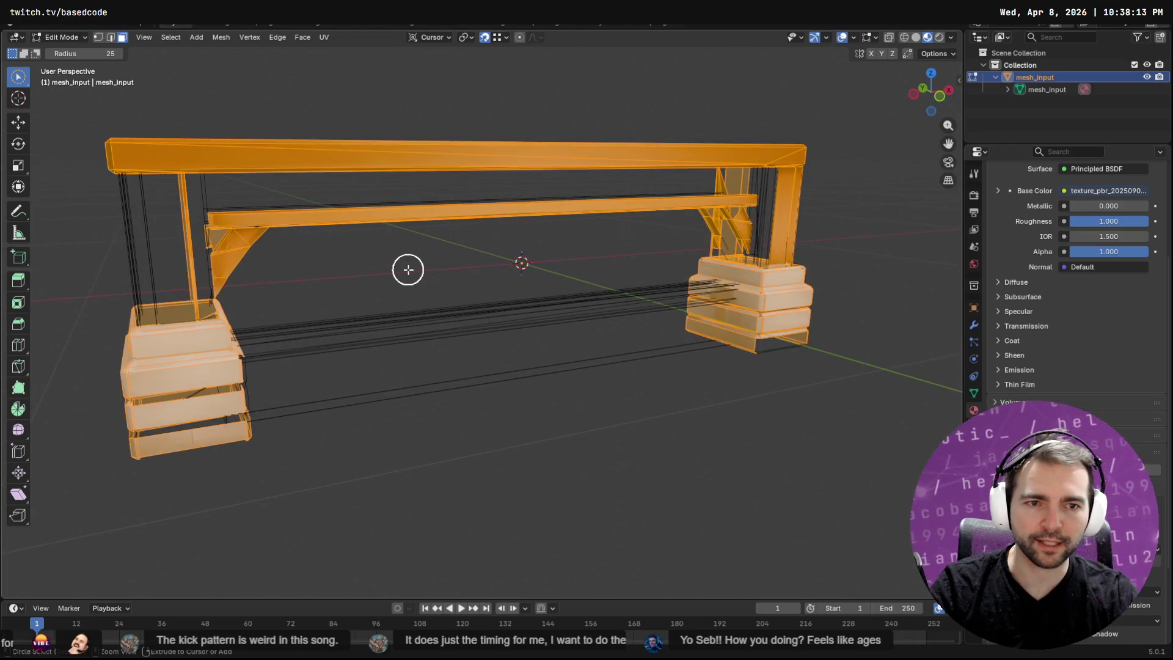
key(h)
key(alt+h)
key(alt+a)
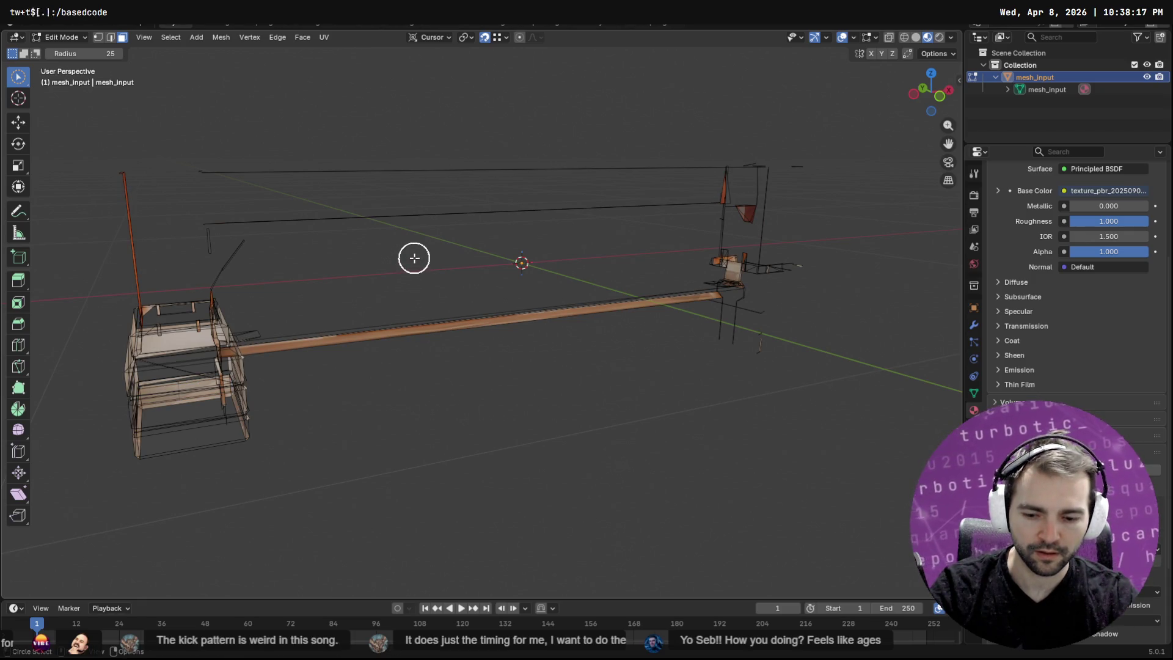
key(alt+h)
key(alt+a)
mouse_move(440, 259)
middle_down()
mouse_move(450, 262)
mouse_move(419, 262)
mouse_move(623, 238)
mouse_move(396, 273)
mouse_move(859, 291)
mouse_move(586, 265)
mouse_move(636, 233)
mouse_move(544, 241)
mouse_move(745, 267)
mouse_move(291, 330)
mouse_move(795, 301)
mouse_move(560, 368)
middle_up()
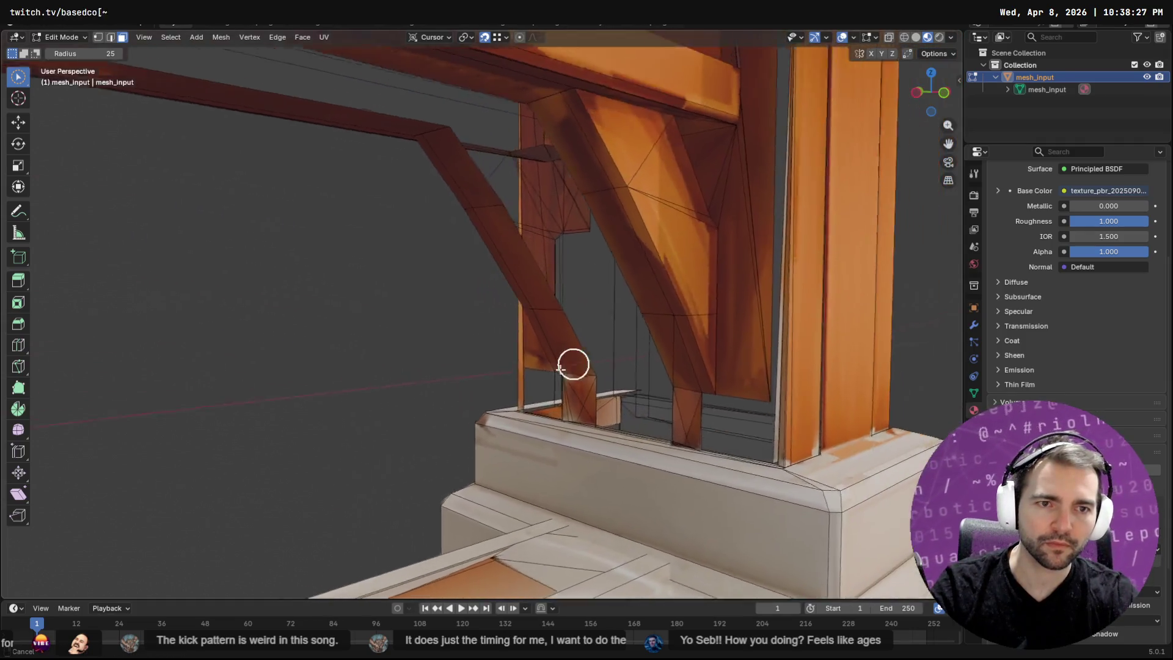
Select the narrow triangular face and long face strip on the corner post's inner side.
scroll(573, 365, down, 8)
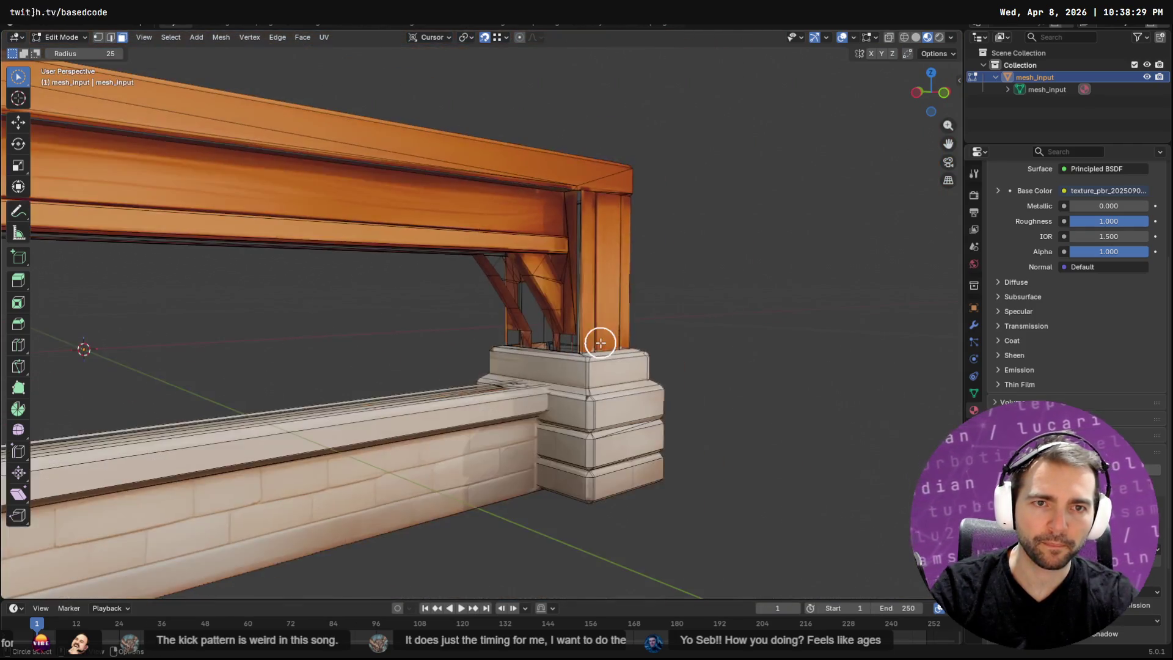
mouse_move(307, 355)
middle_down()
mouse_move(555, 336)
mouse_move(342, 356)
mouse_move(337, 336)
mouse_move(628, 353)
mouse_move(776, 340)
mouse_move(500, 331)
mouse_move(520, 390)
middle_up()
scroll(406, 283, up, 8)
mouse_move(510, 314)
middle_down()
mouse_move(540, 285)
mouse_move(511, 285)
mouse_move(524, 280)
mouse_move(519, 254)
mouse_move(537, 265)
mouse_move(527, 276)
mouse_move(553, 283)
mouse_move(505, 286)
mouse_move(873, 306)
mouse_move(651, 293)
mouse_move(775, 311)
mouse_move(297, 326)
mouse_move(772, 330)
mouse_move(460, 286)
middle_up()
scroll(460, 286, up, 5)
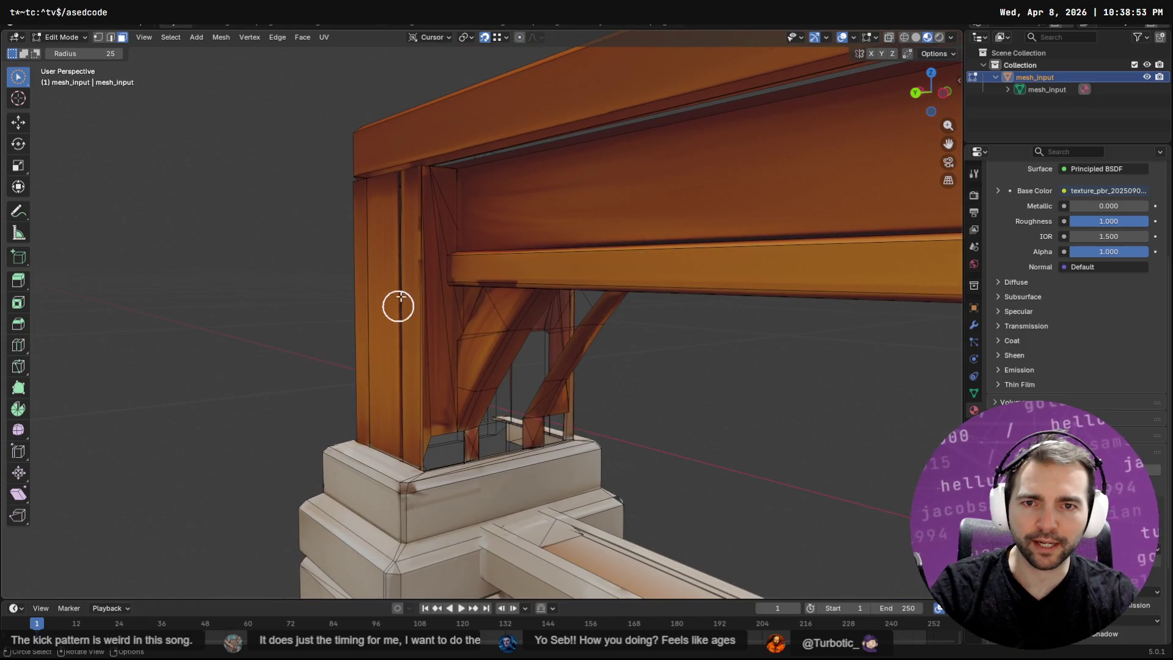
mouse_move(442, 188)
mouse_down()
mouse_move(434, 235)
mouse_move(471, 241)
mouse_move(419, 220)
mouse_move(405, 243)
mouse_up()
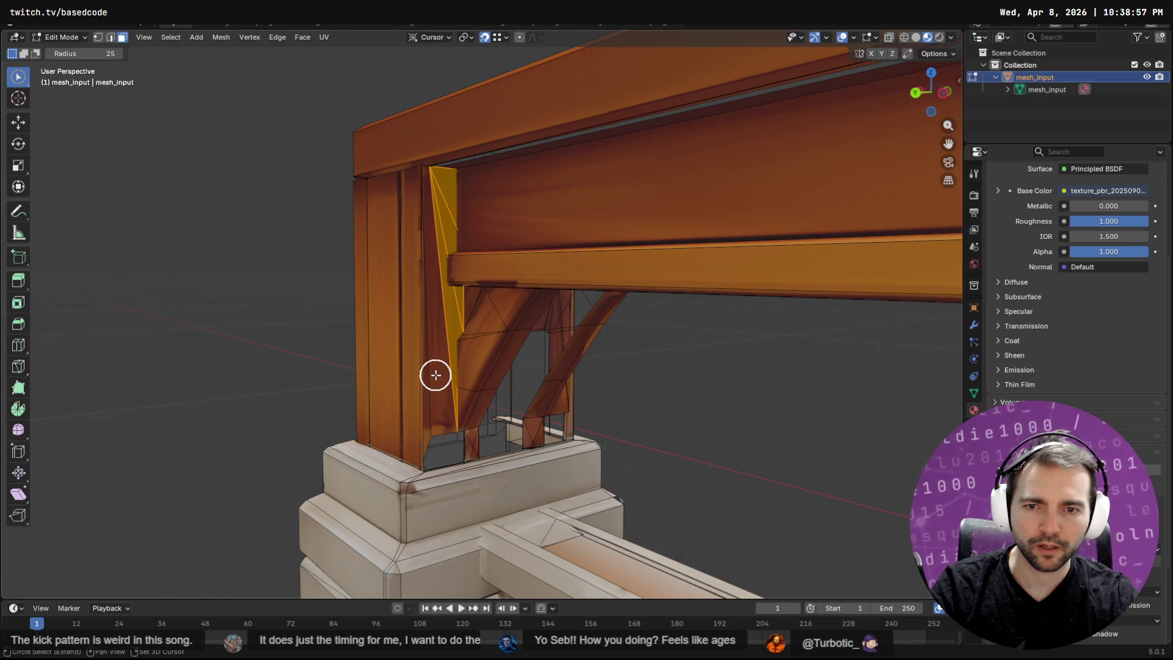
drag(438, 374, 443, 404)
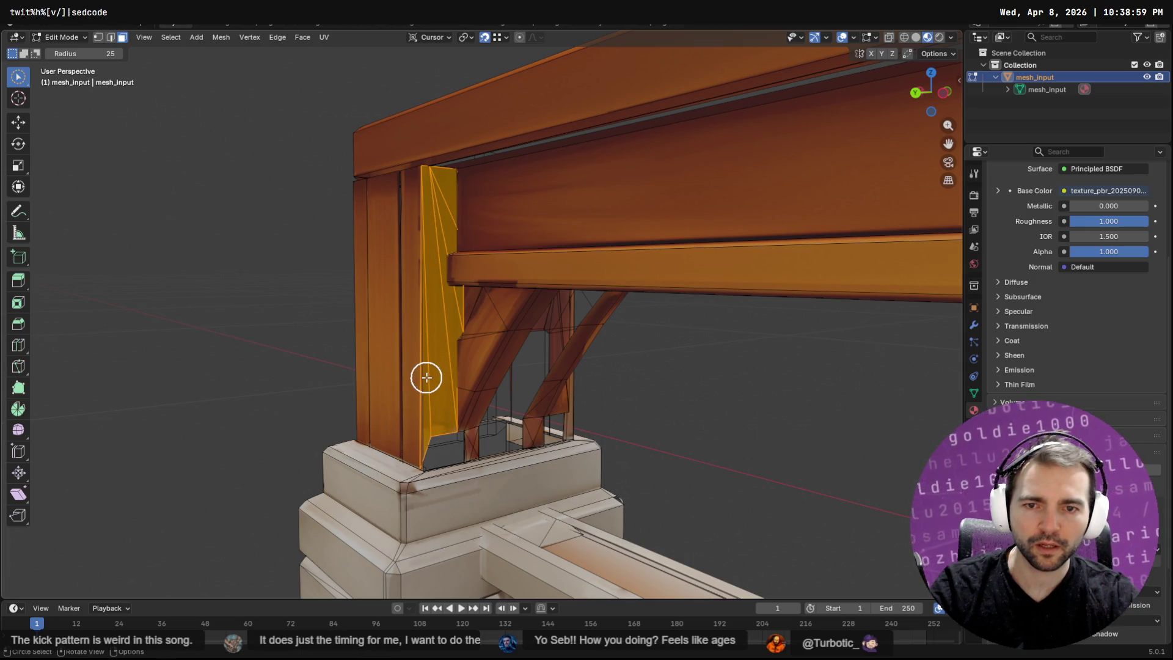
Duplicate the strip, place the copy away from the post, and frame it in view.
key(F3)
key(Down)
key(Down)
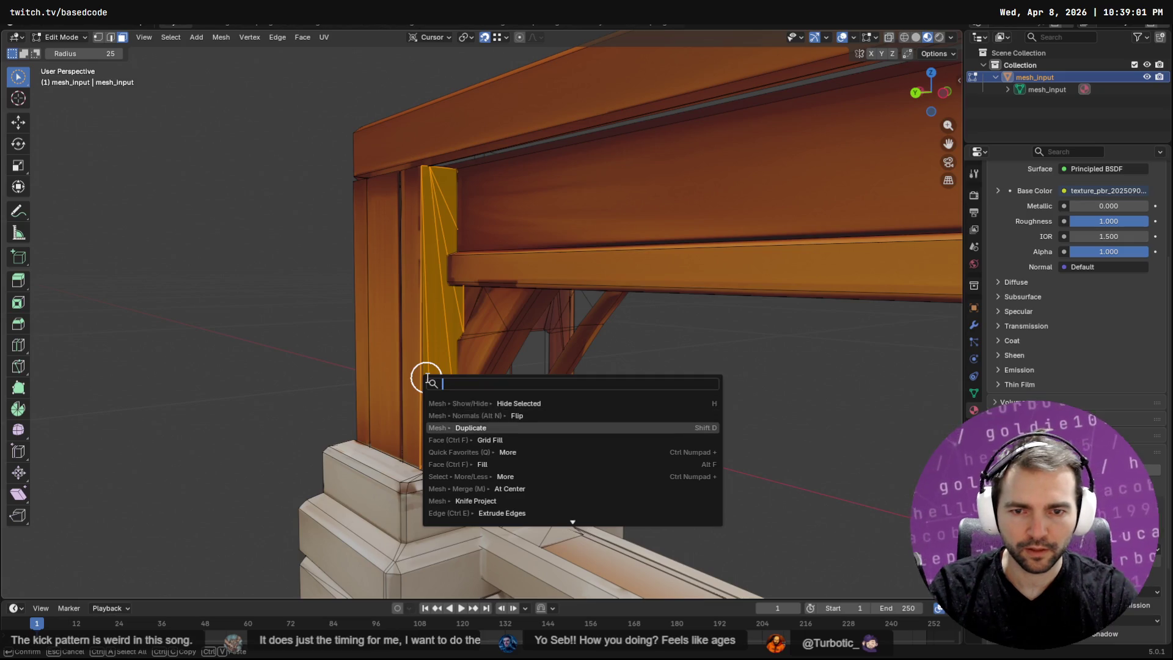
key(Return)
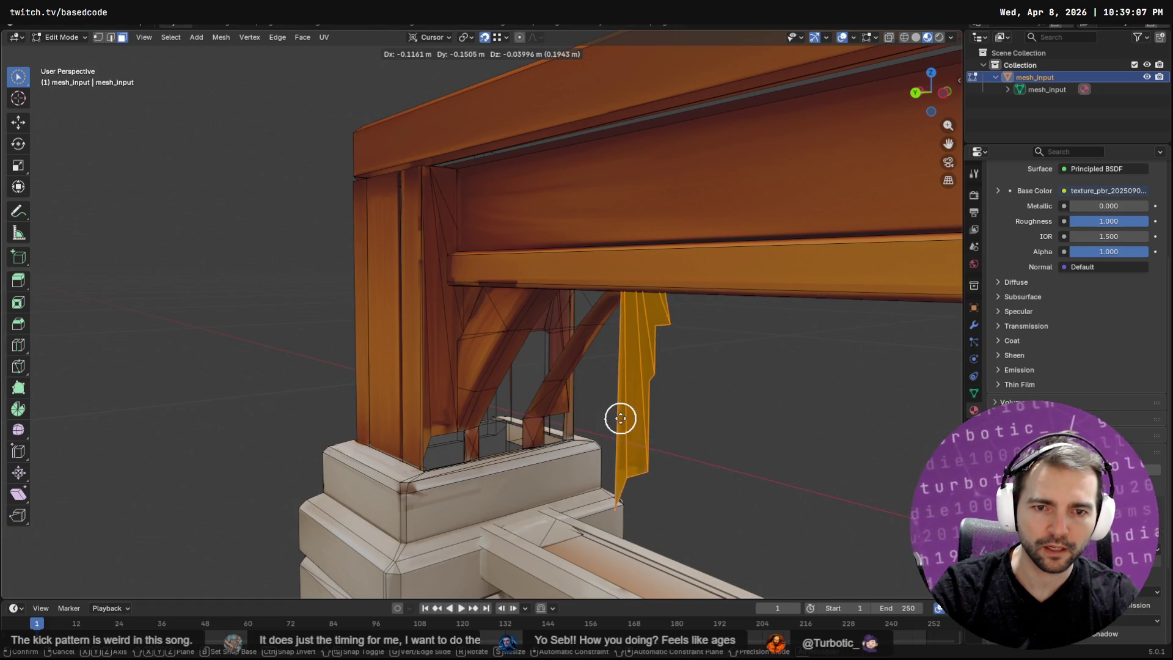
click(623, 403)
middle_drag(626, 390, 743, 406)
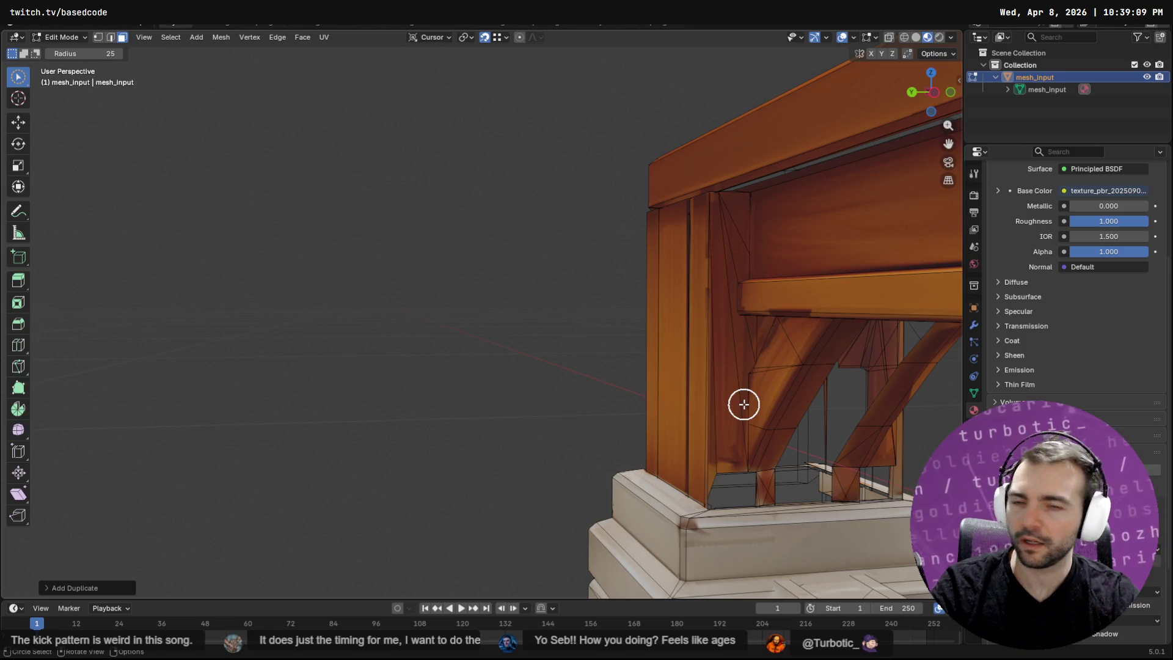
key(grave)
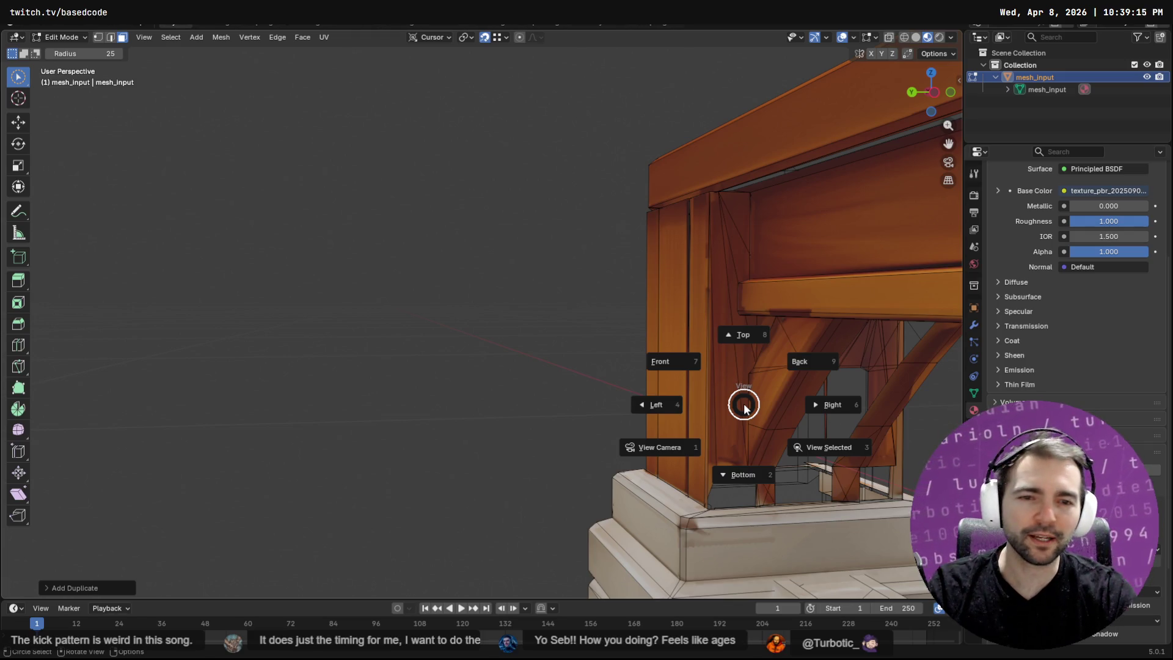
key(Escape)
key(q)
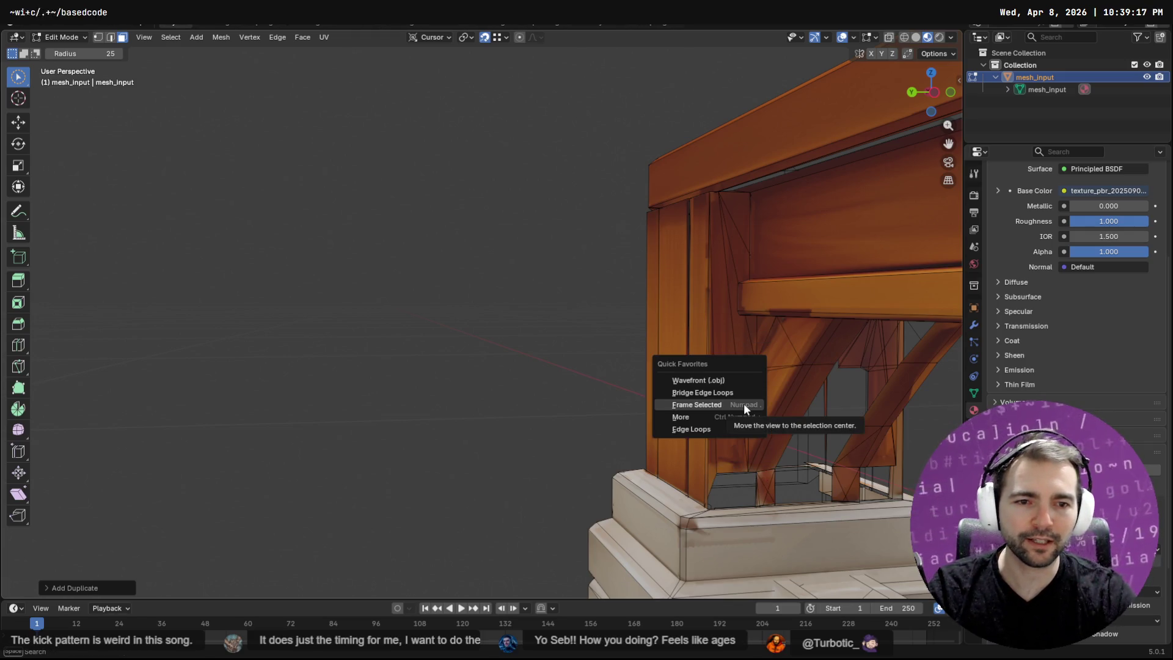
click(743, 404)
mouse_move(594, 287)
middle_down()
mouse_move(525, 294)
mouse_move(555, 291)
mouse_move(565, 274)
middle_up()
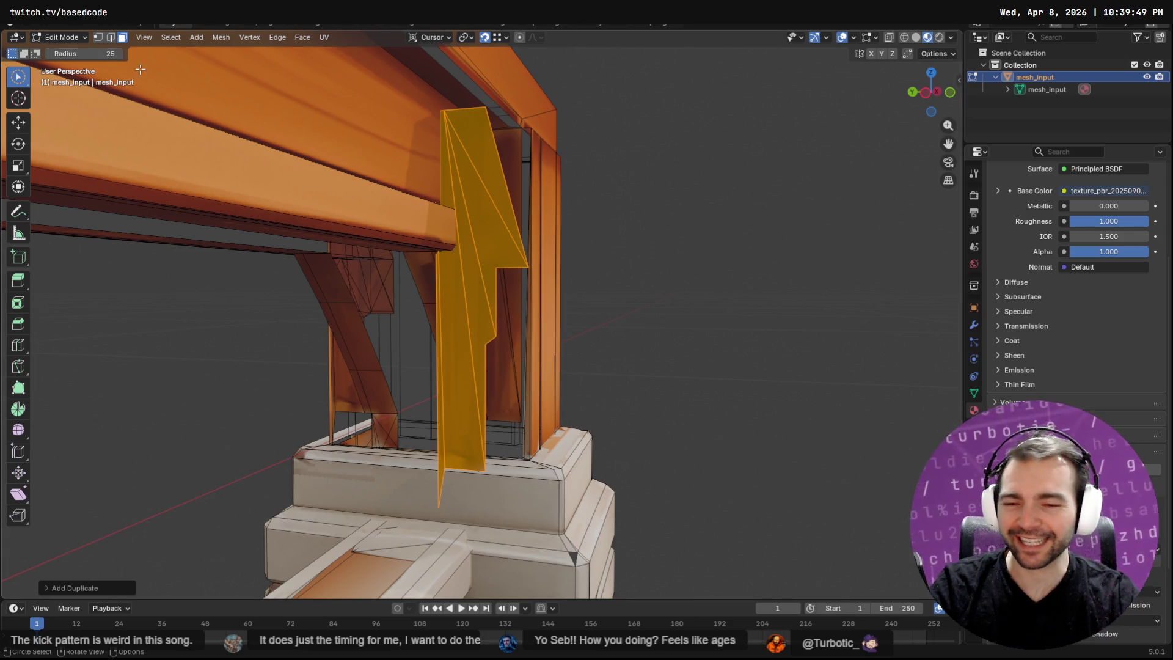
Mirror the duplicated strip by scaling it -1 along the Y axis.
key(s)
key(y)
click(511, 220)
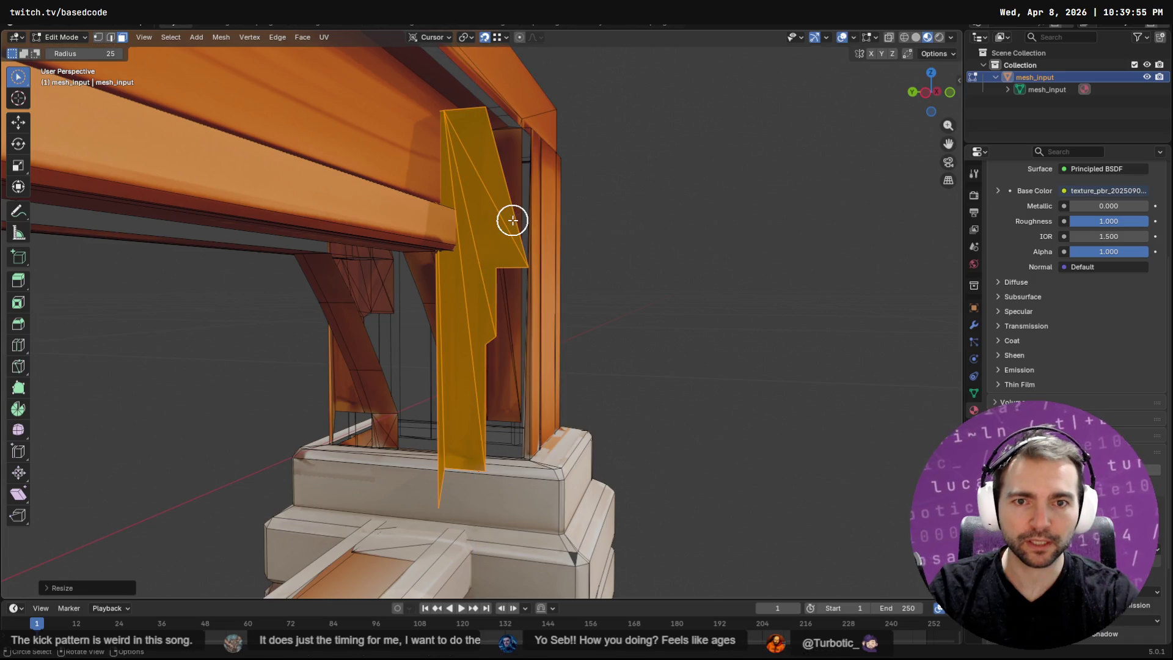
mouse_move(537, 223)
middle_down()
mouse_move(549, 228)
mouse_move(501, 255)
mouse_move(411, 262)
mouse_move(518, 267)
middle_up()
key(s)
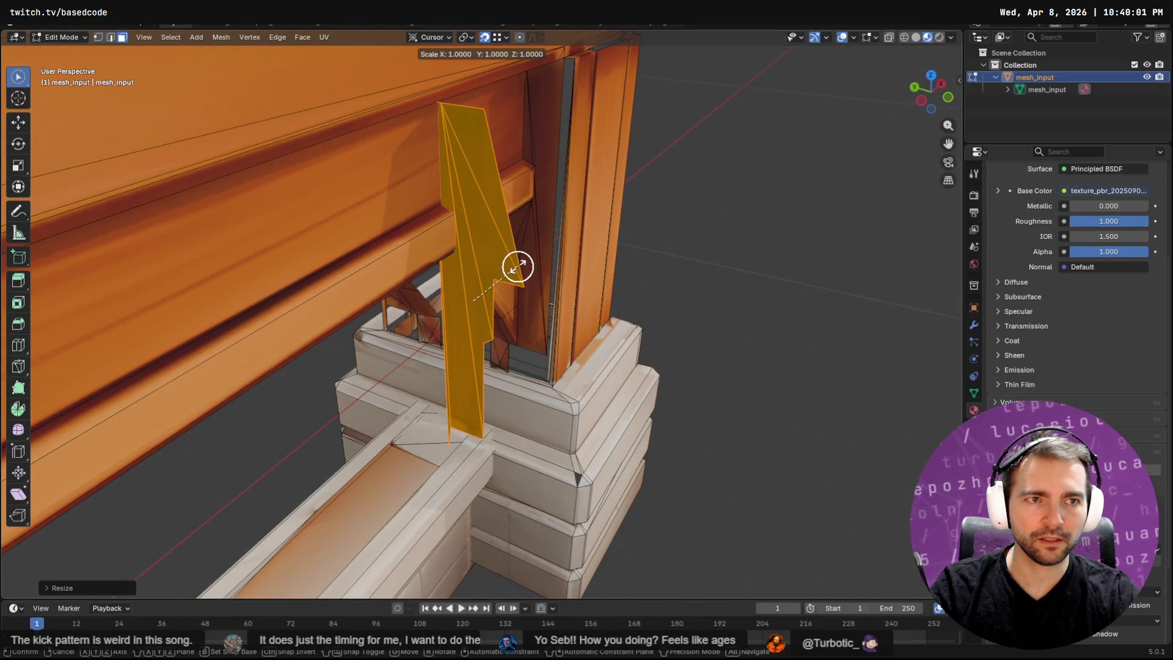
key(y)
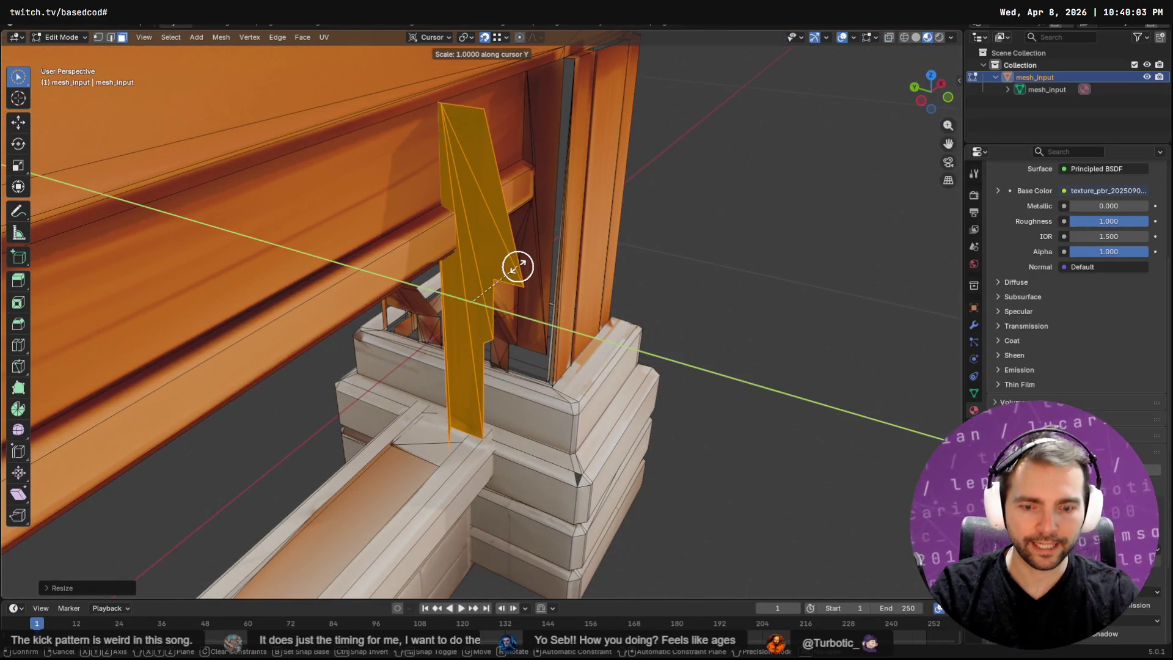
key(z)
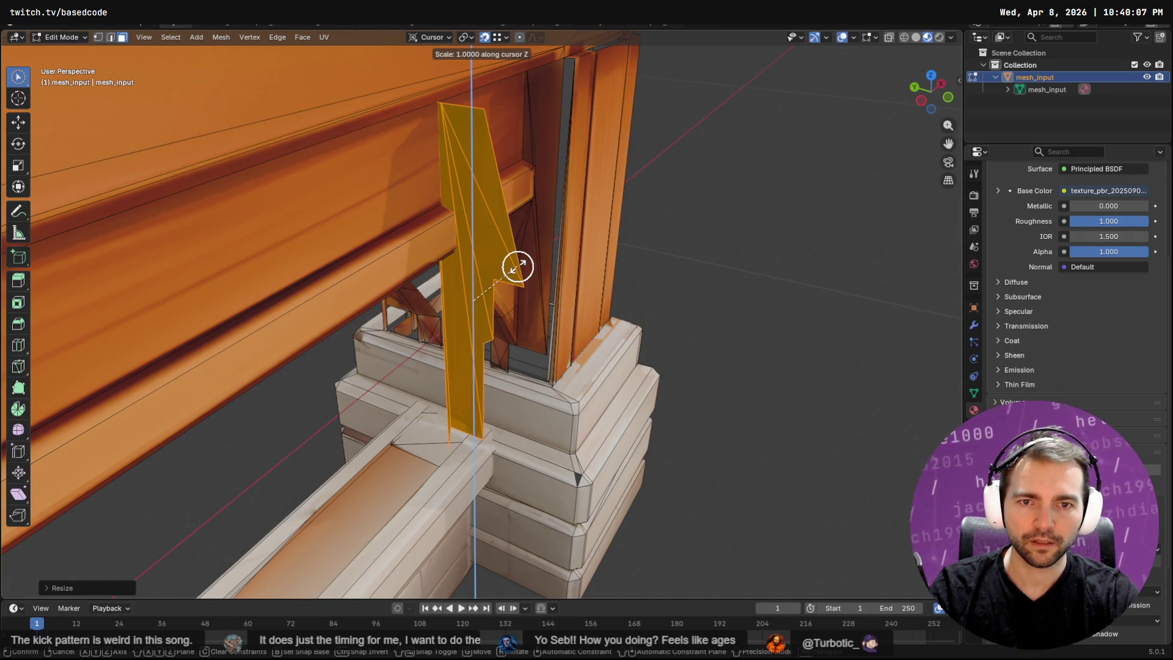
text(y)
text(1)
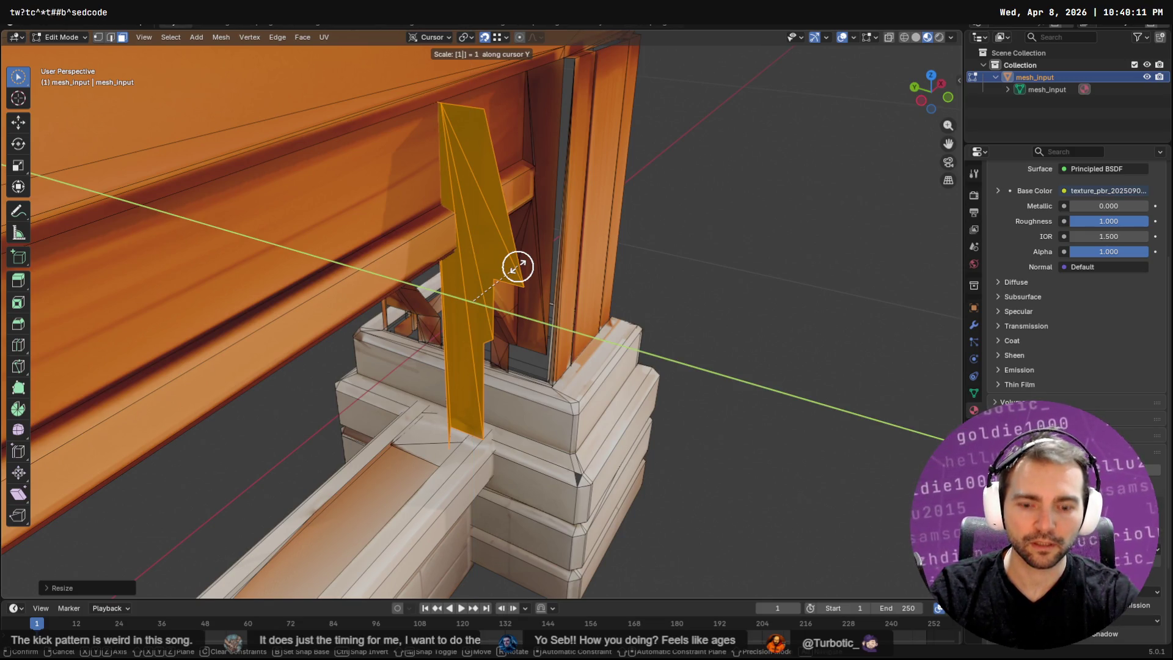
key(minus)
key(Return)
Flip the normals of the mirrored faces.
key(c)
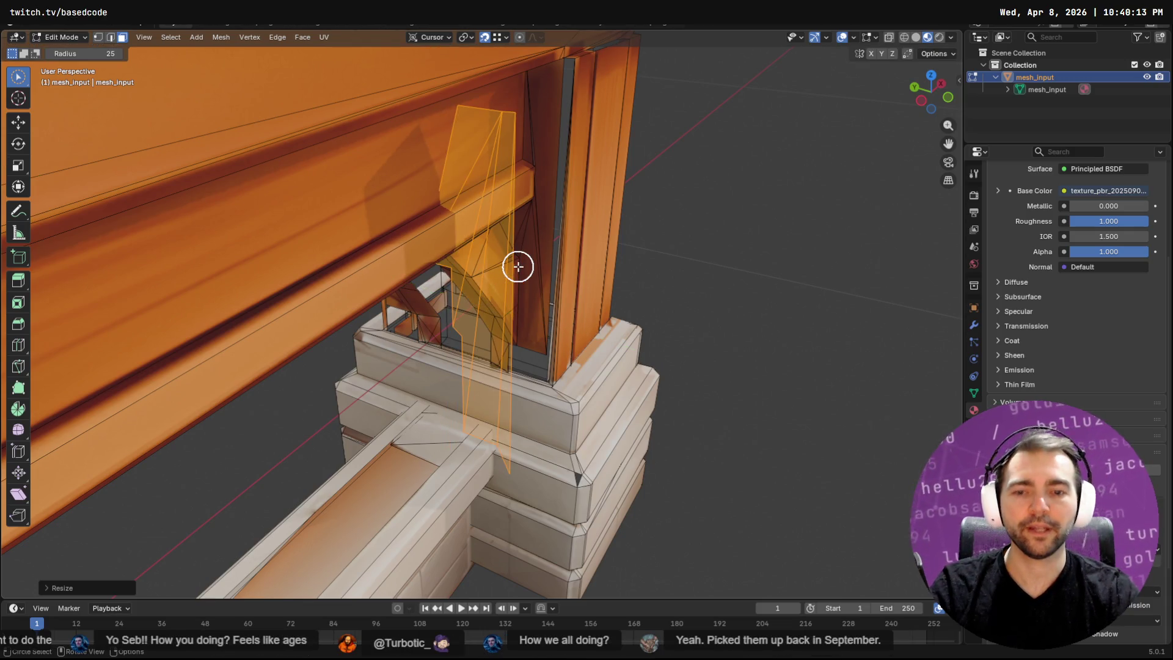
key(F3)
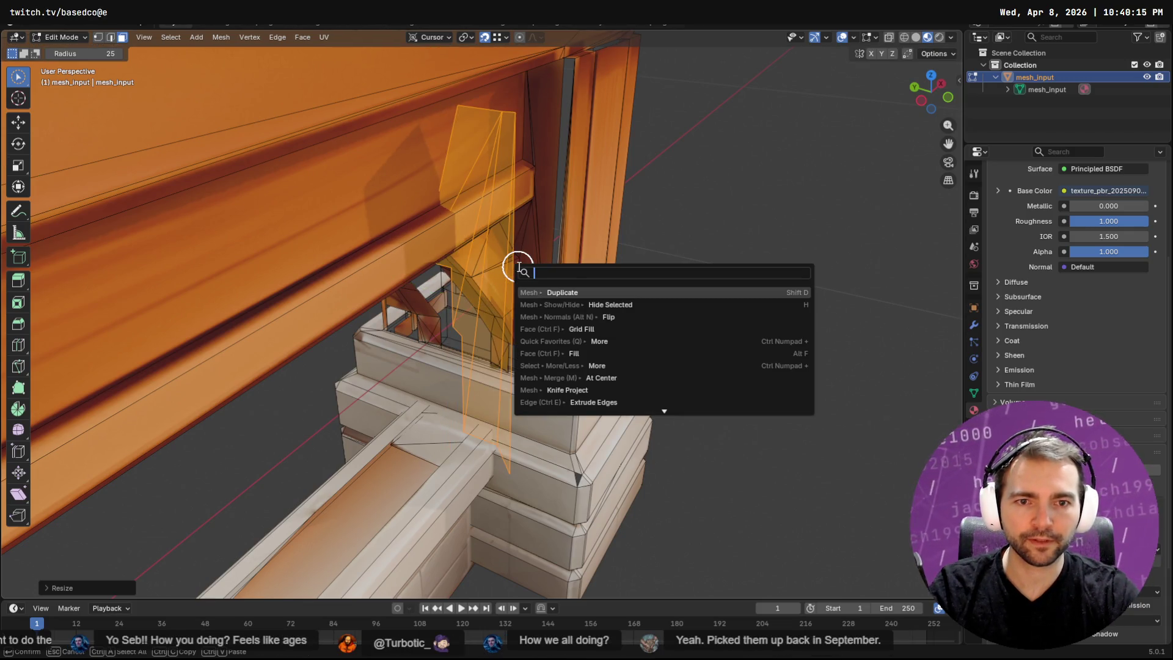
key(Down)
key(Down)
key(Return)
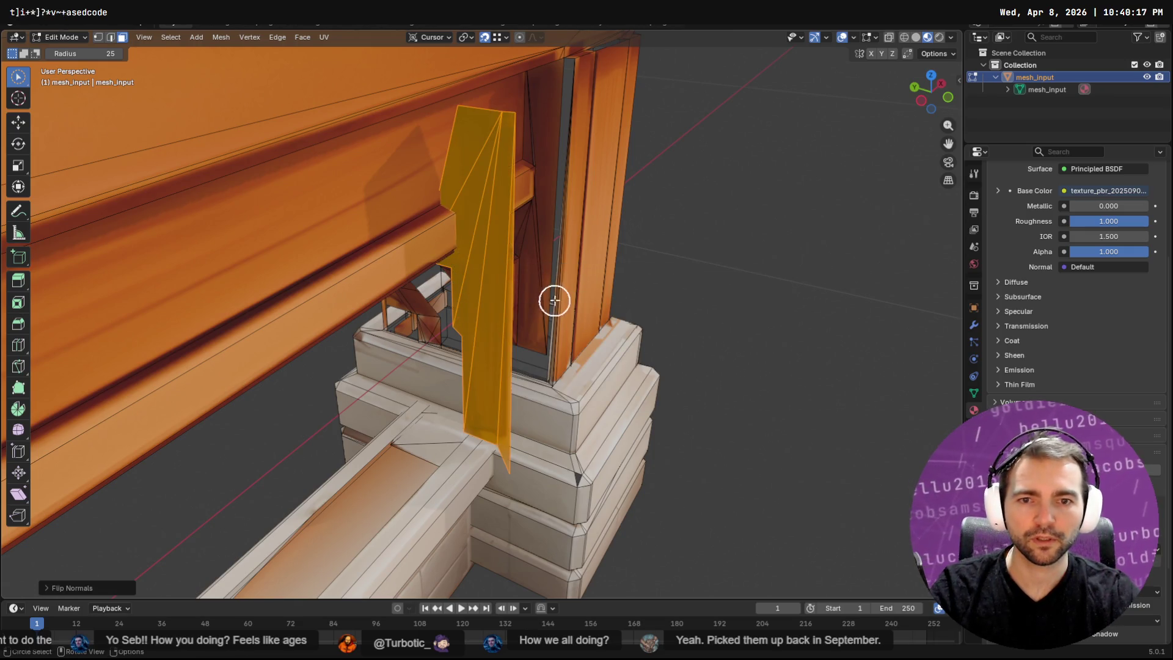
click(18, 124)
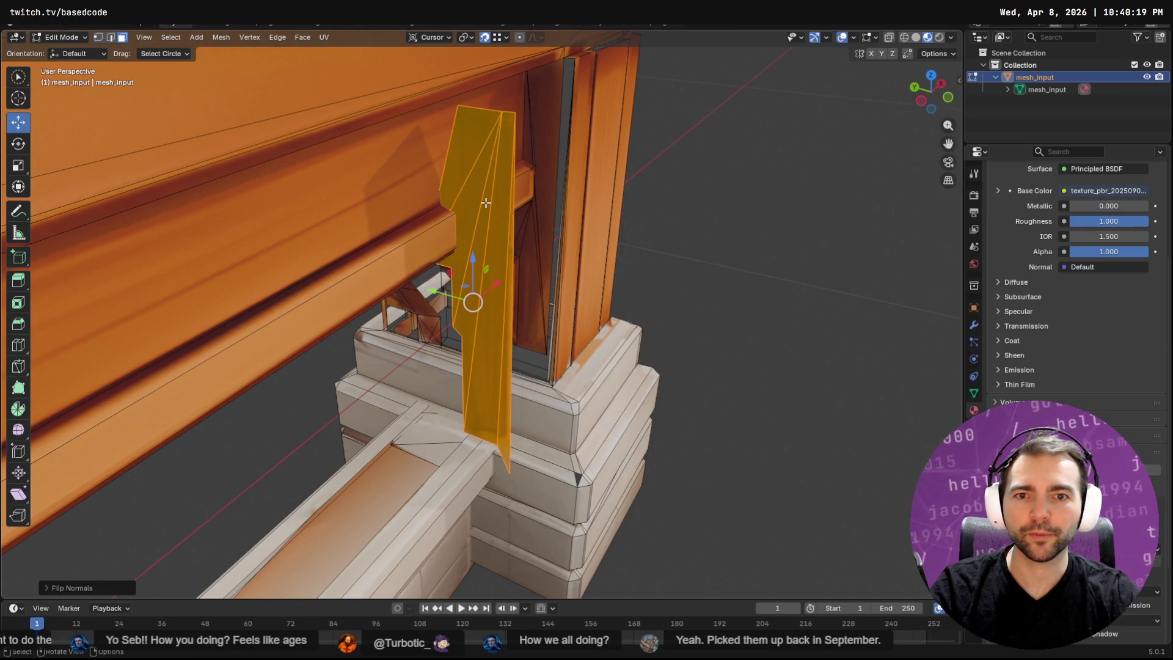
Drag the mirrored faces up against the corner post, then isolate and reveal the model.
mouse_move(473, 301)
mouse_down()
mouse_move(550, 197)
mouse_move(574, 58)
mouse_up()
mouse_move(574, 58)
middle_down()
mouse_move(605, 96)
mouse_move(426, 357)
mouse_move(555, 196)
mouse_move(537, 194)
mouse_move(550, 194)
middle_up()
scroll(605, 96, up, 2)
shift+middle_drag(529, 250, 636, 125)
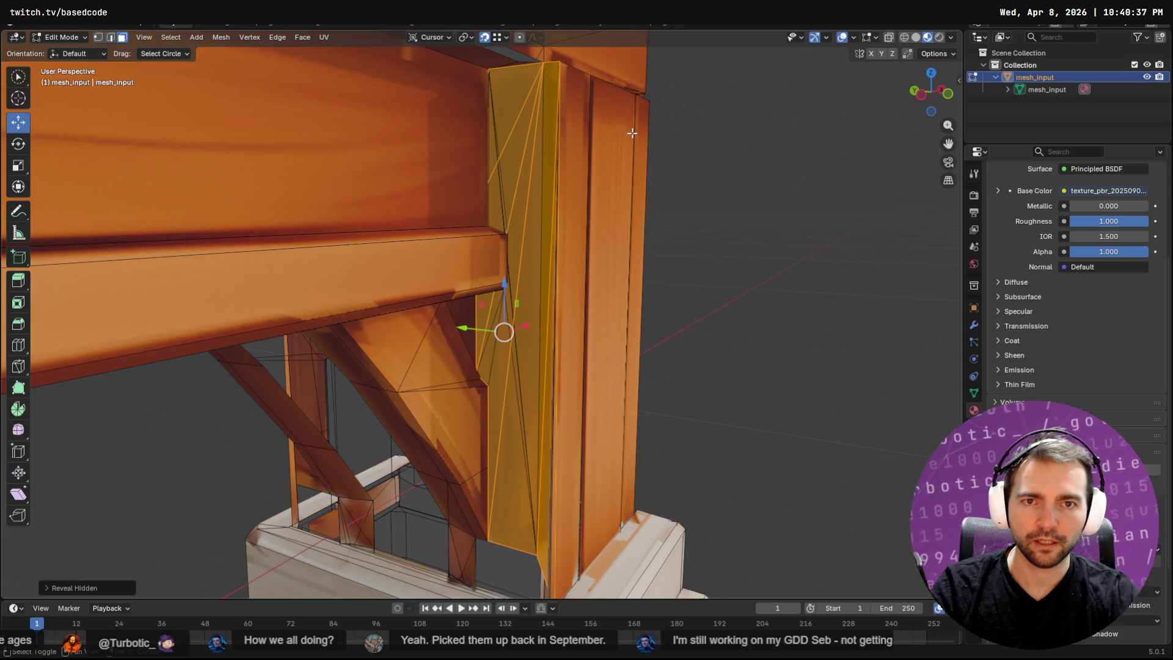
key(shift+h)
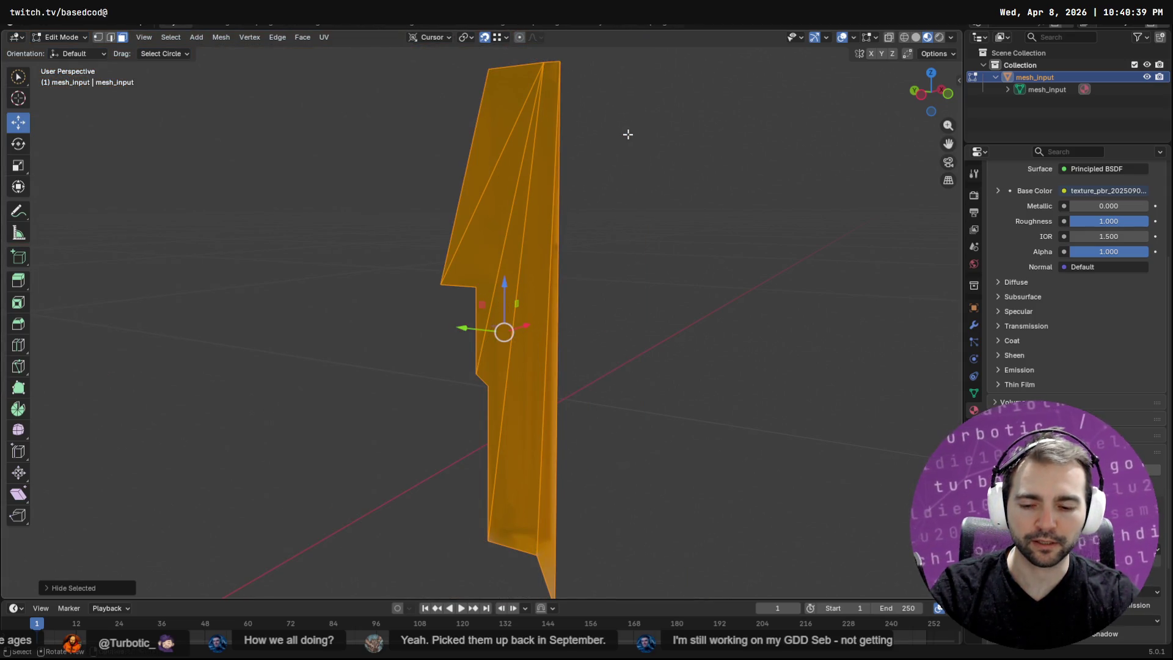
key(alt+h)
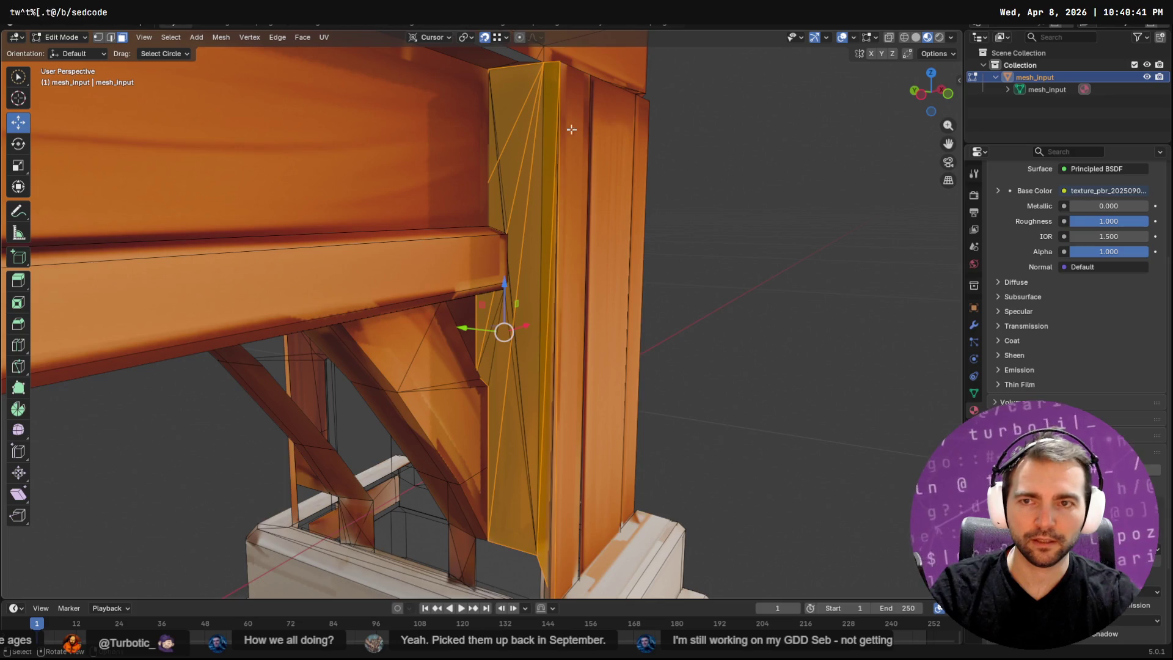
click(180, 39)
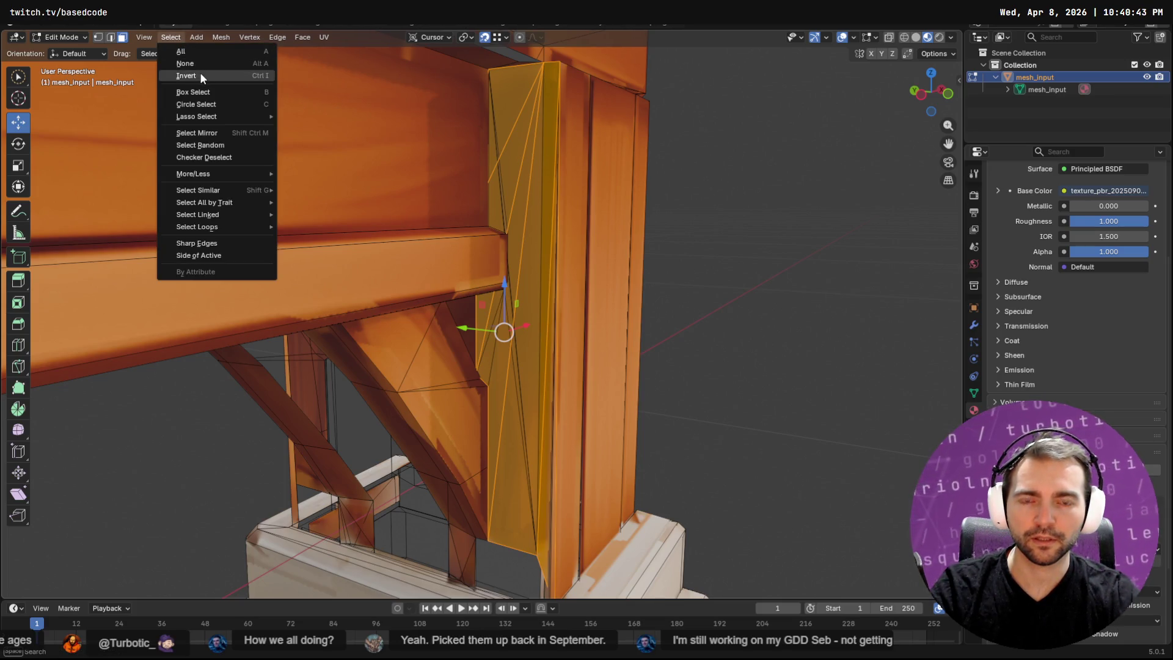
Hide the column faces to expose the area between beam and post.
key(ctrl+i)
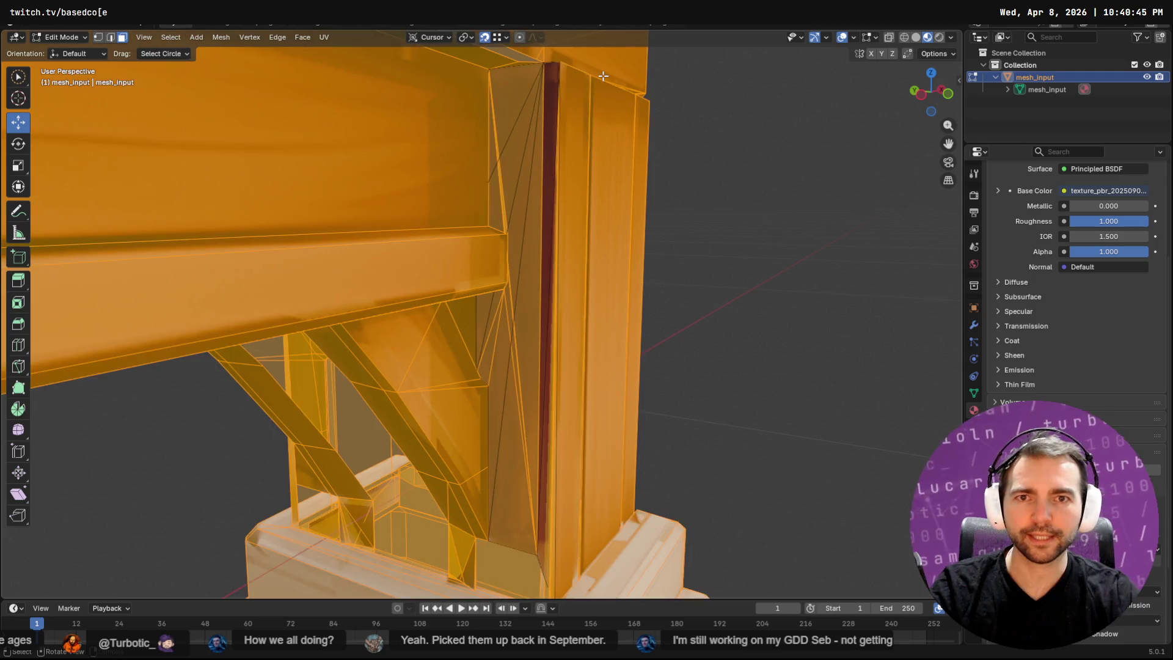
key(ctrl+i)
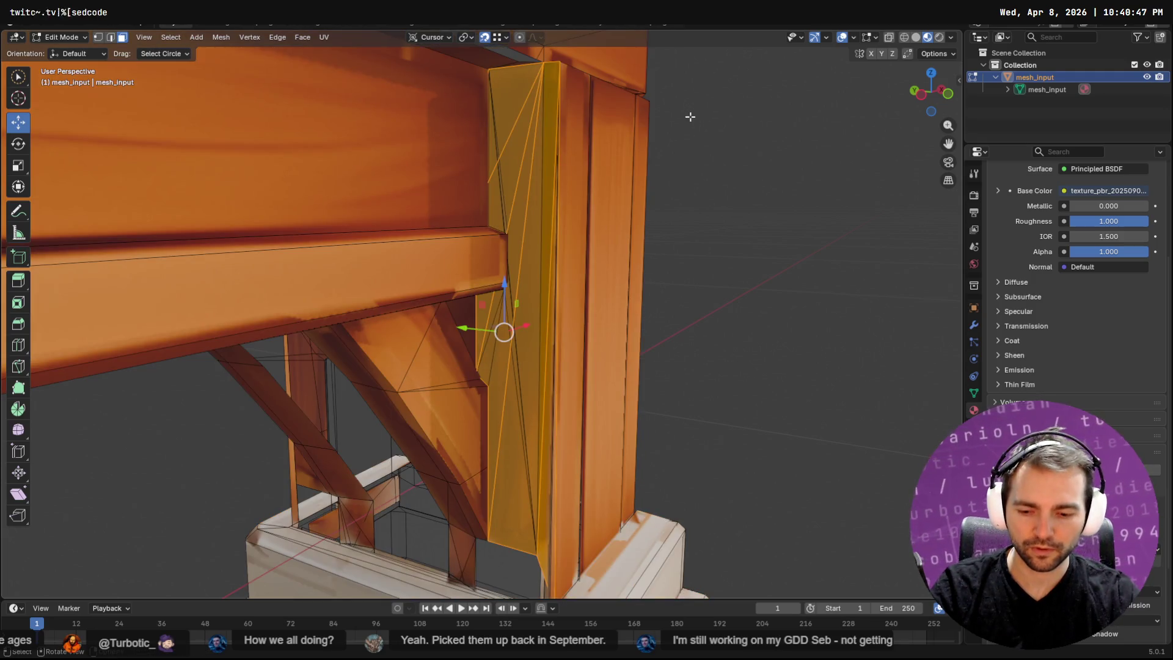
key(F3)
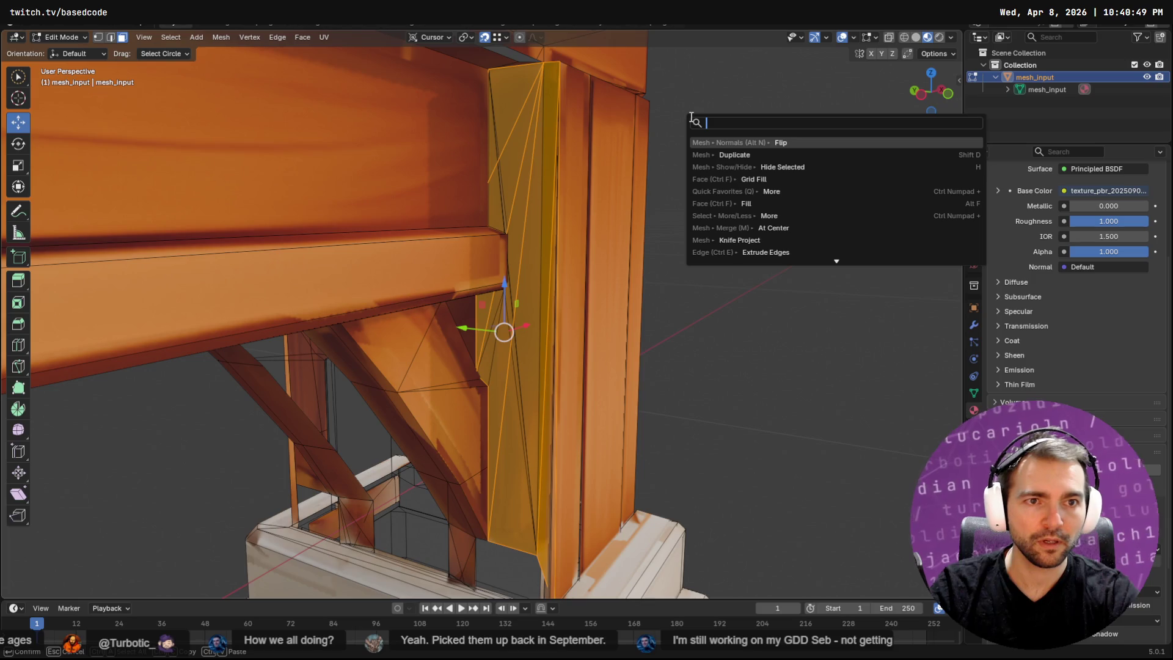
key(Down)
key(Down)
text(h)
key(Escape)
key(h)
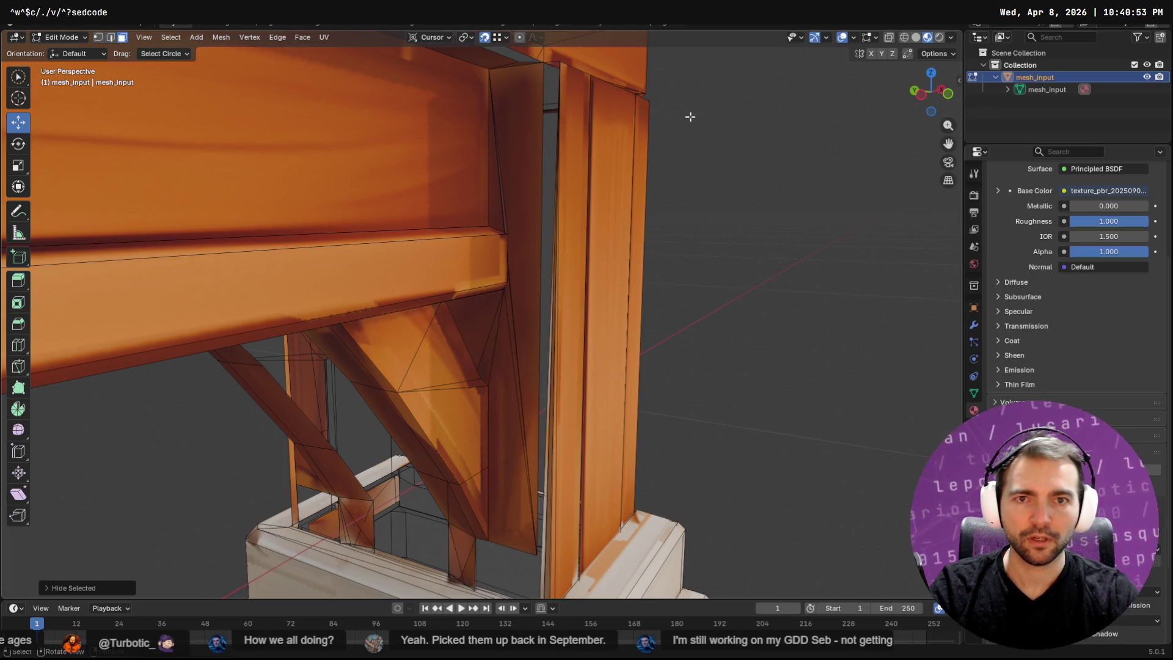
Select the sliver faces along the post and delete them.
click(522, 127)
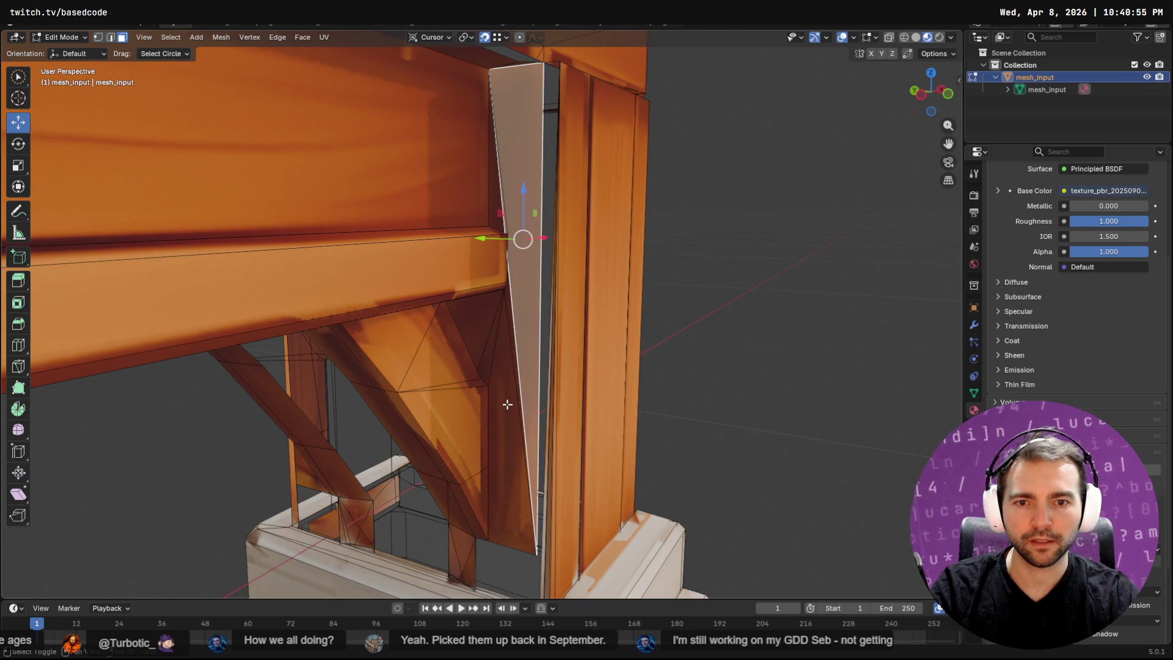
click(496, 365)
shift+click(499, 197)
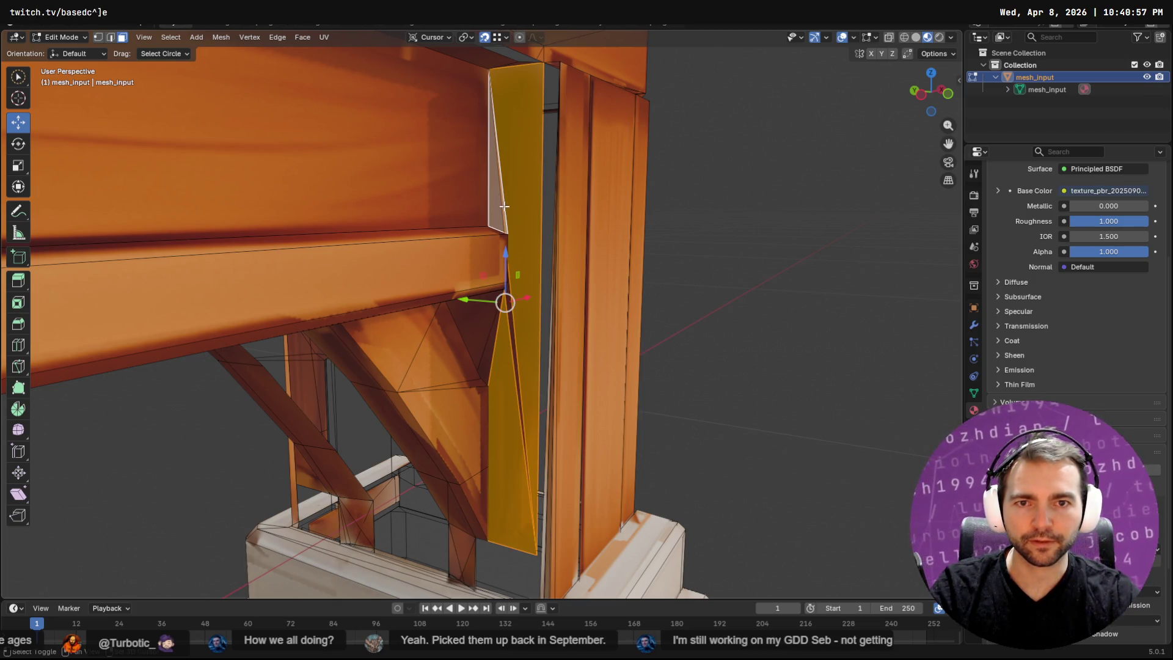
shift+click(490, 346)
shift+click(492, 329)
shift+click(513, 328)
key(x)
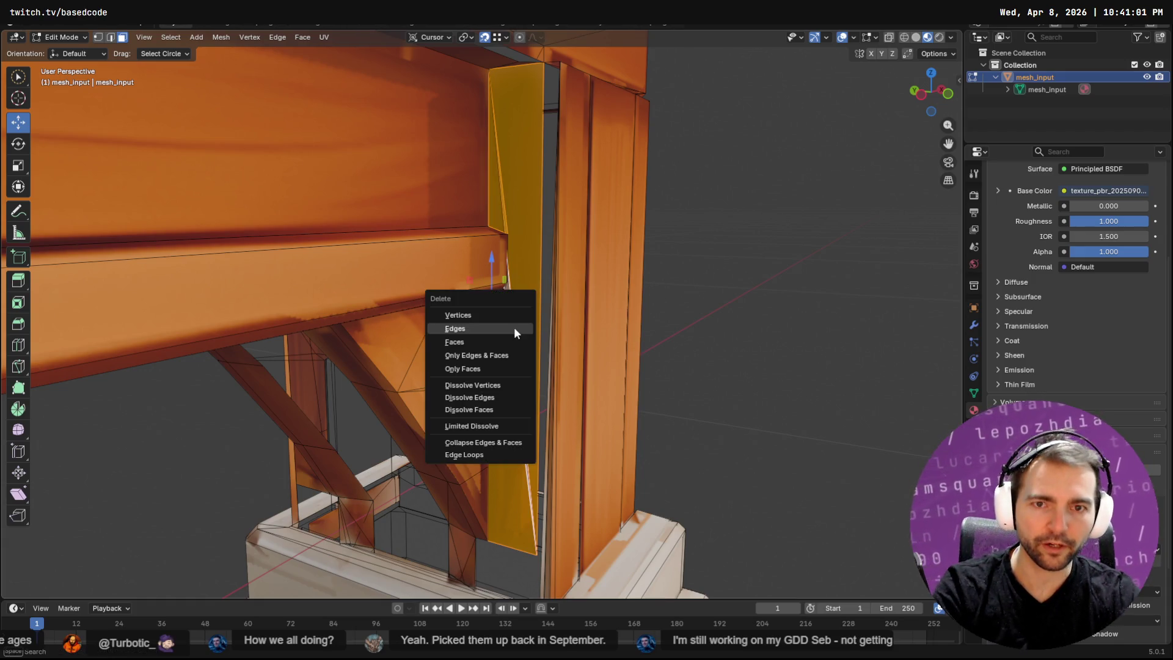
click(501, 339)
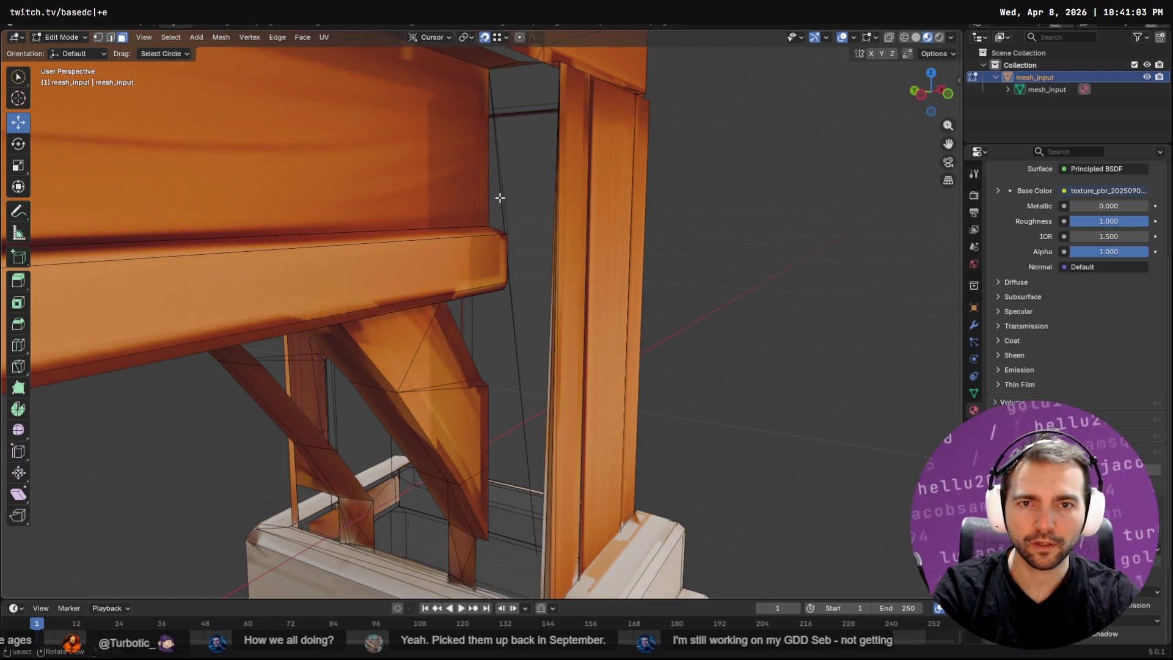
Delete the leftover loose edge and reveal the hidden column again.
click(499, 180)
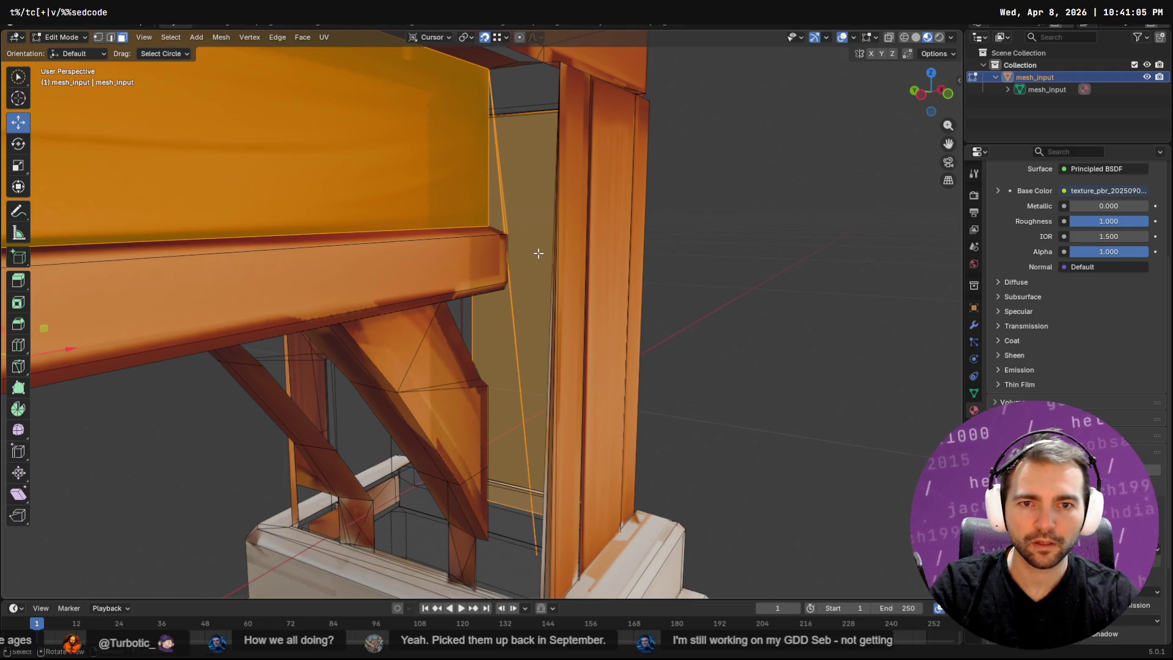
key(x)
click(593, 286)
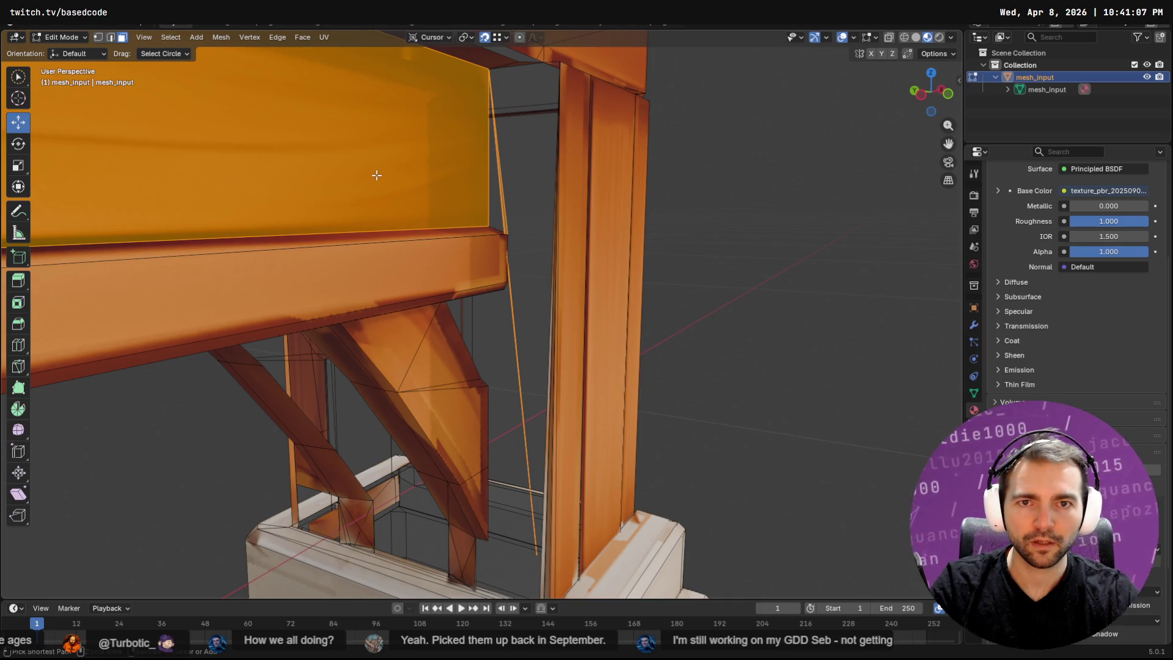
shift+click(390, 178)
key(x)
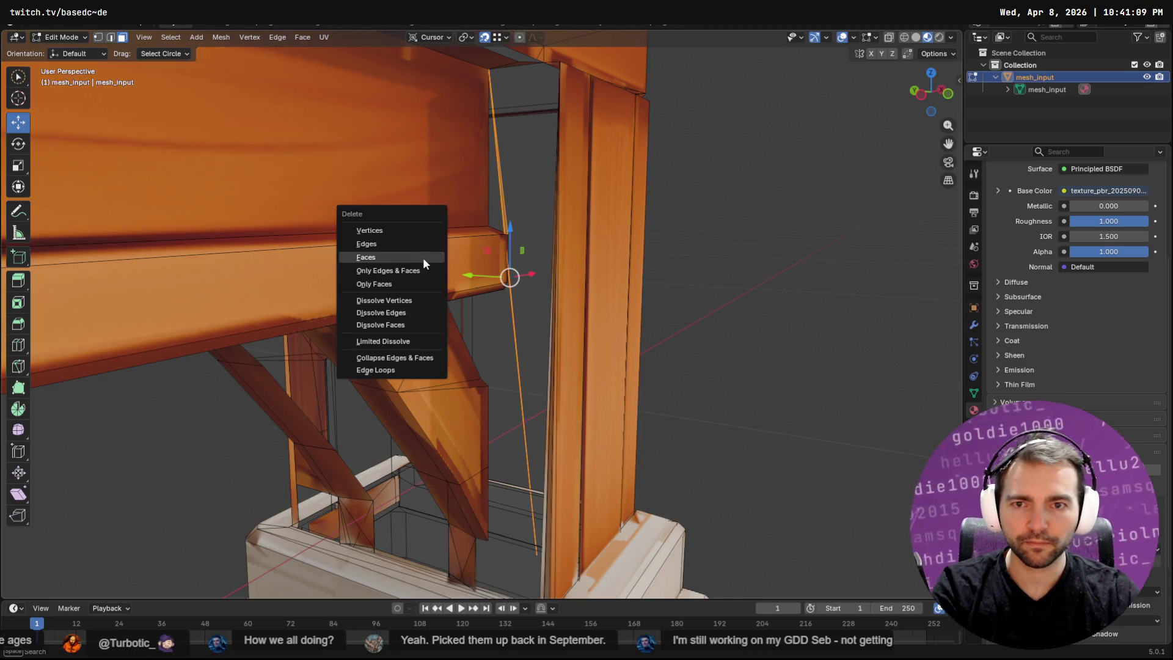
click(408, 238)
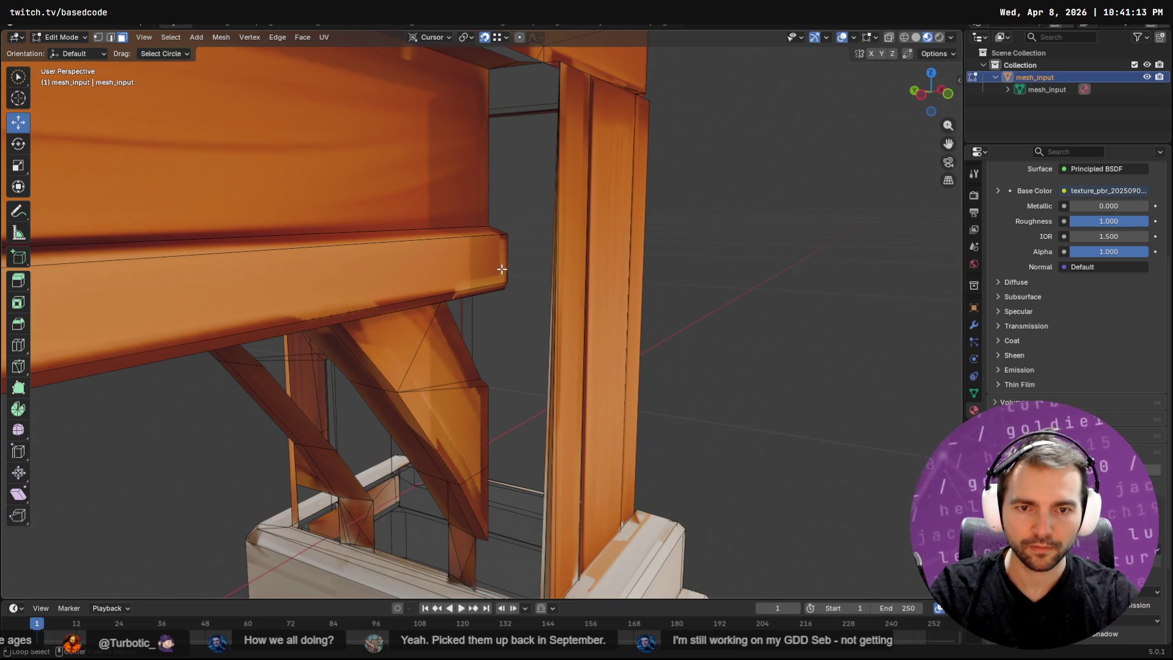
key(alt+h)
mouse_move(519, 273)
middle_down()
mouse_move(531, 275)
mouse_move(566, 390)
mouse_move(650, 422)
mouse_move(534, 410)
mouse_move(746, 379)
mouse_move(332, 379)
mouse_move(759, 338)
mouse_move(694, 356)
mouse_move(644, 327)
mouse_move(489, 313)
mouse_move(466, 293)
mouse_move(505, 341)
mouse_move(497, 327)
mouse_move(570, 254)
mouse_move(638, 272)
mouse_move(689, 257)
mouse_move(694, 236)
mouse_move(566, 262)
middle_up()
In edge select mode, pick the upper and lower long edges bordering the beam gap.
scroll(566, 262, up, 4)
key(Tab)
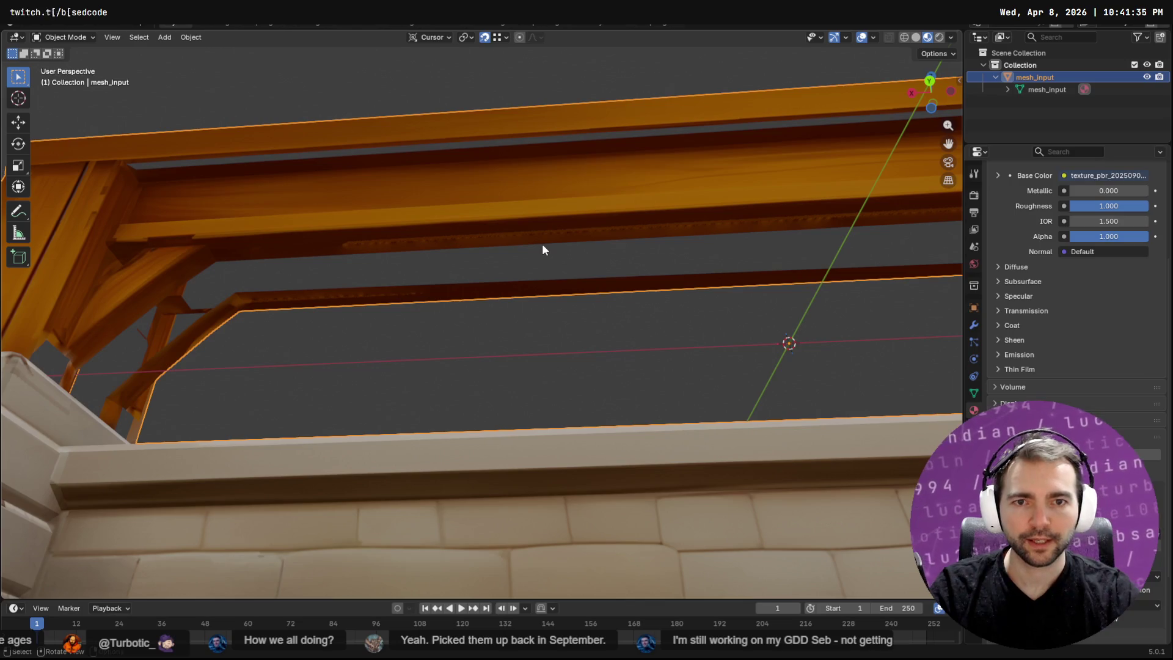
key(Tab)
key(2)
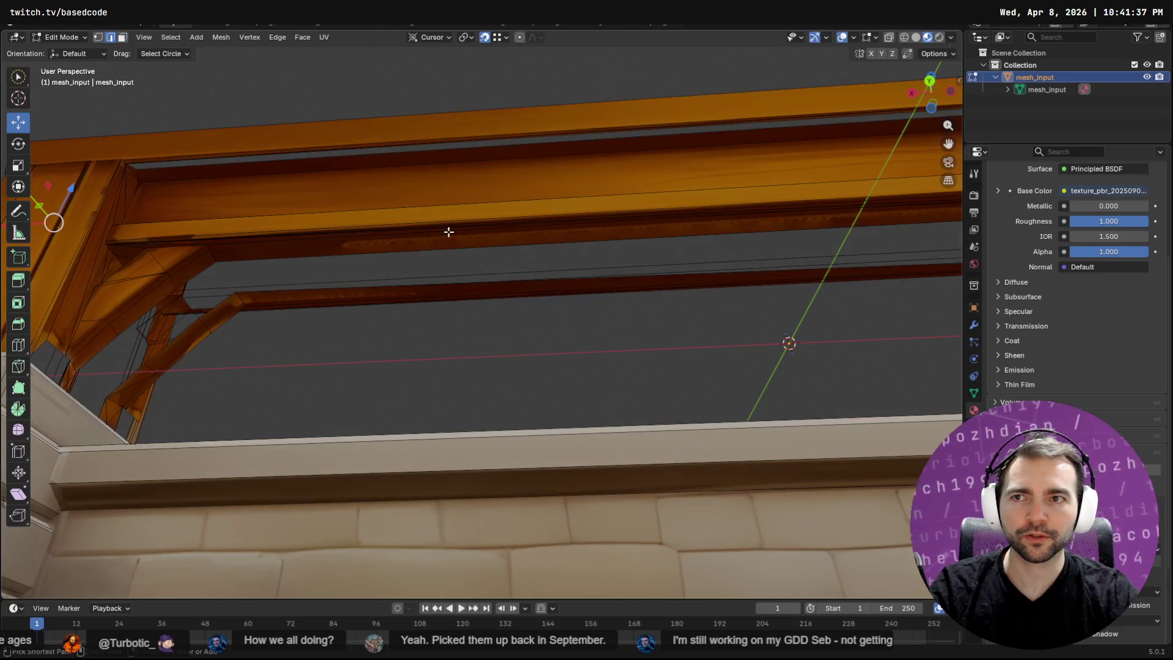
click(450, 249)
shift+click(446, 283)
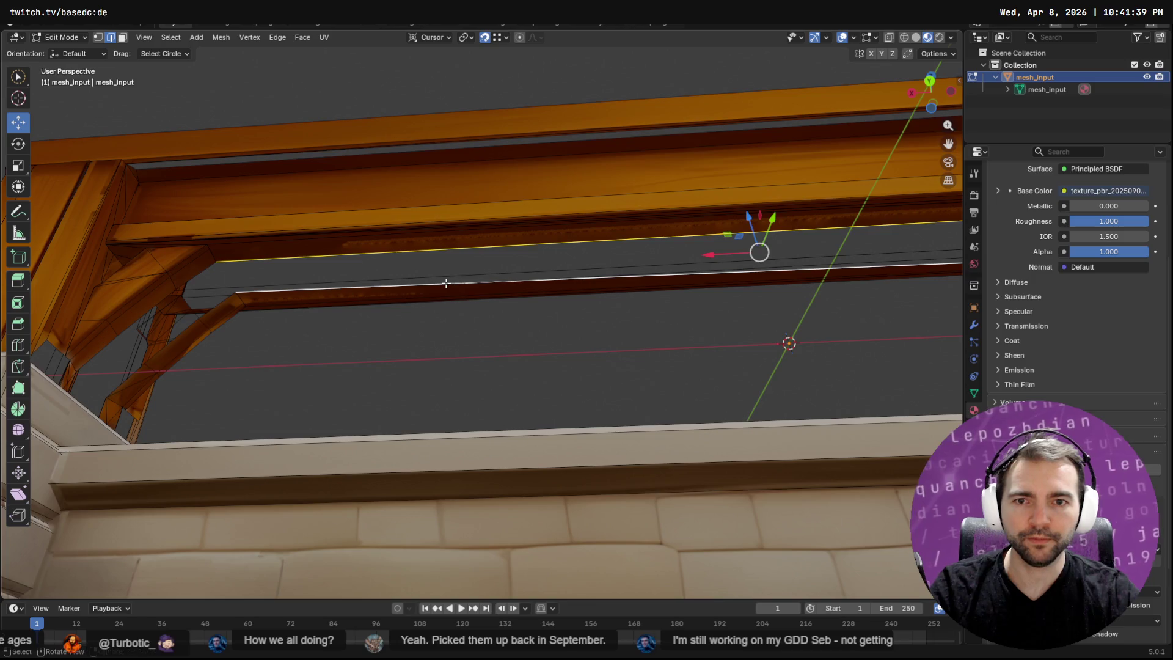
Bridge the two edges with a new face and Smart UV unwrap it.
key(F3)
text(bridge)
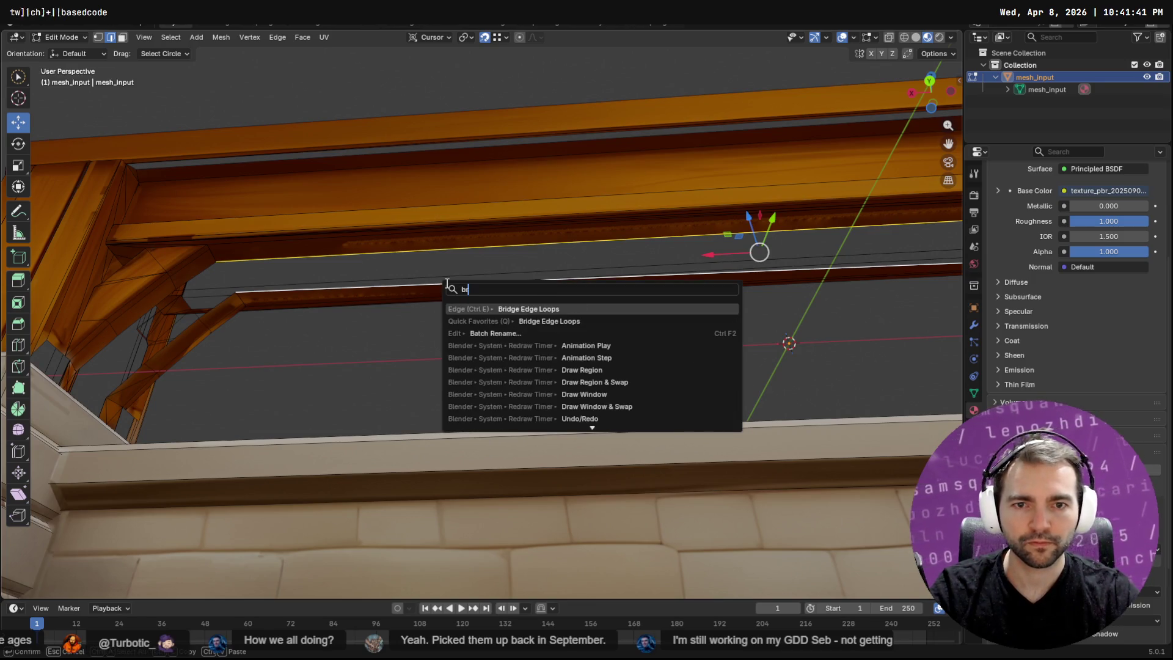
key(Return)
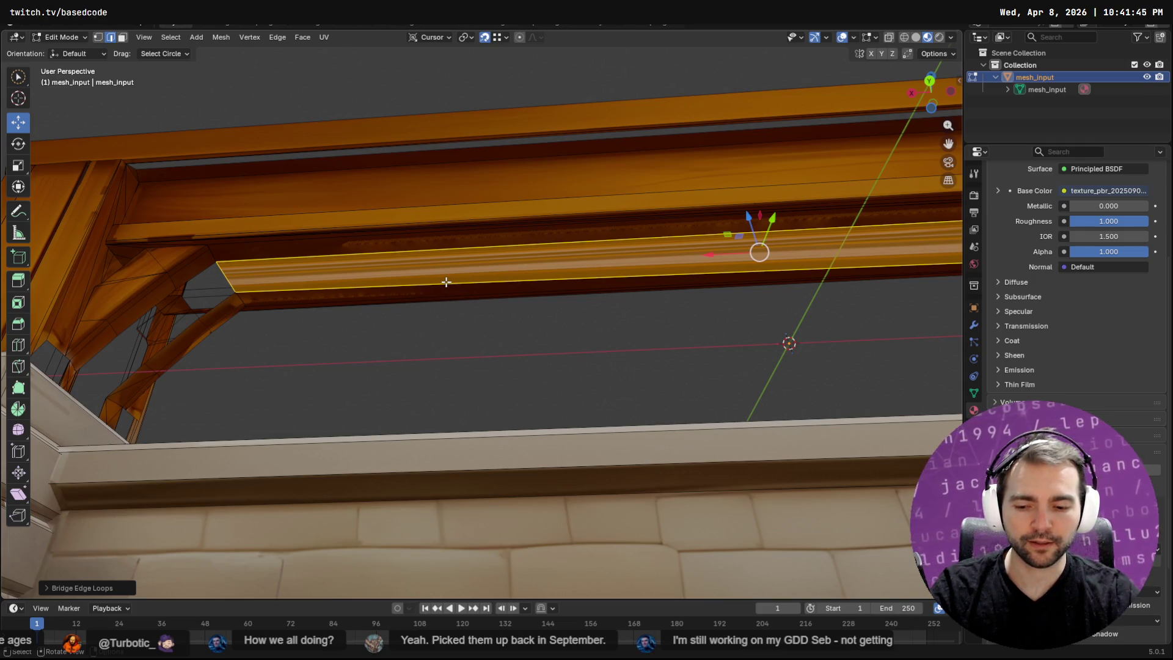
key(F3)
text(smart)
key(Return)
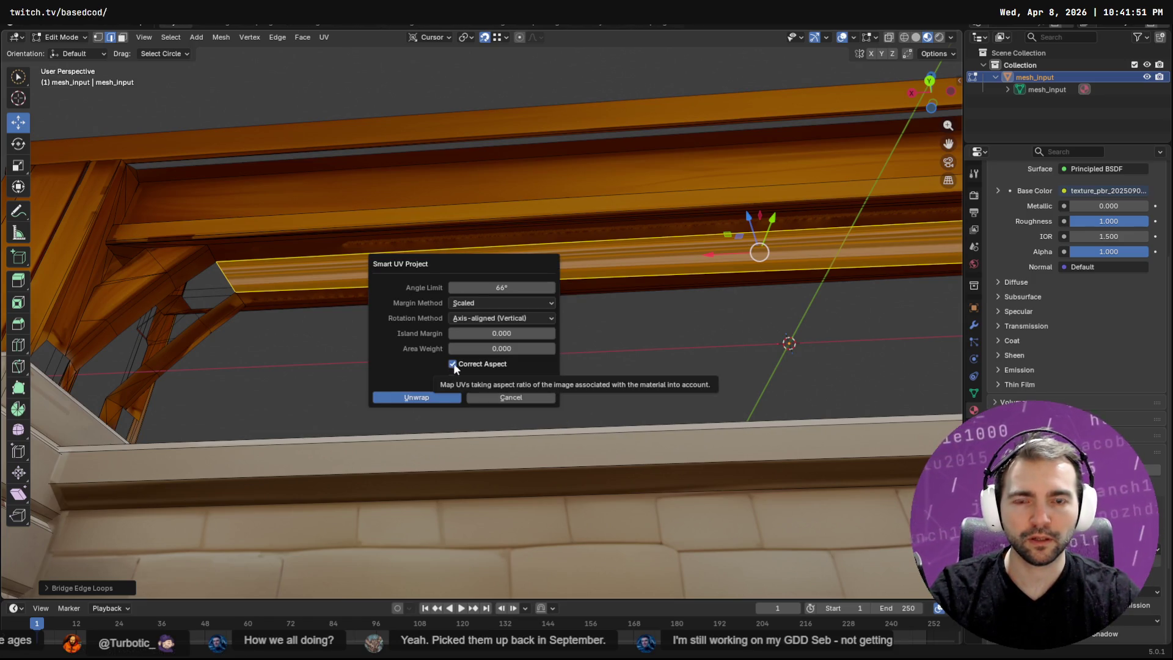
key(Return)
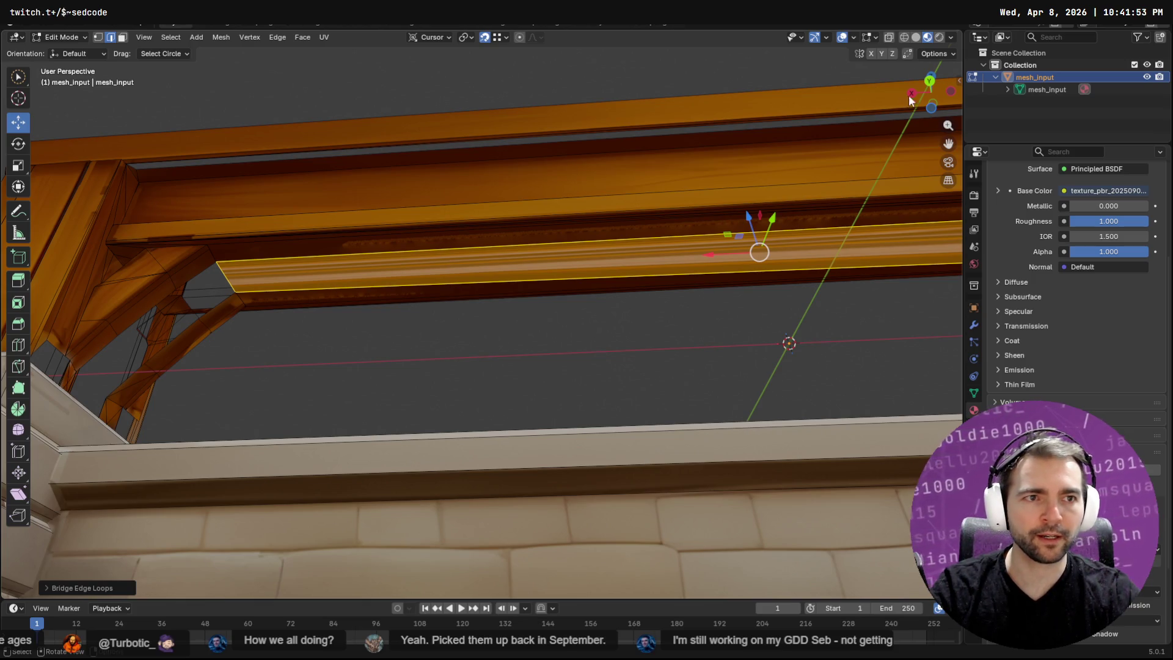
From top orthographic view, frame the beam and apply UV Project from View.
key(KP_7)
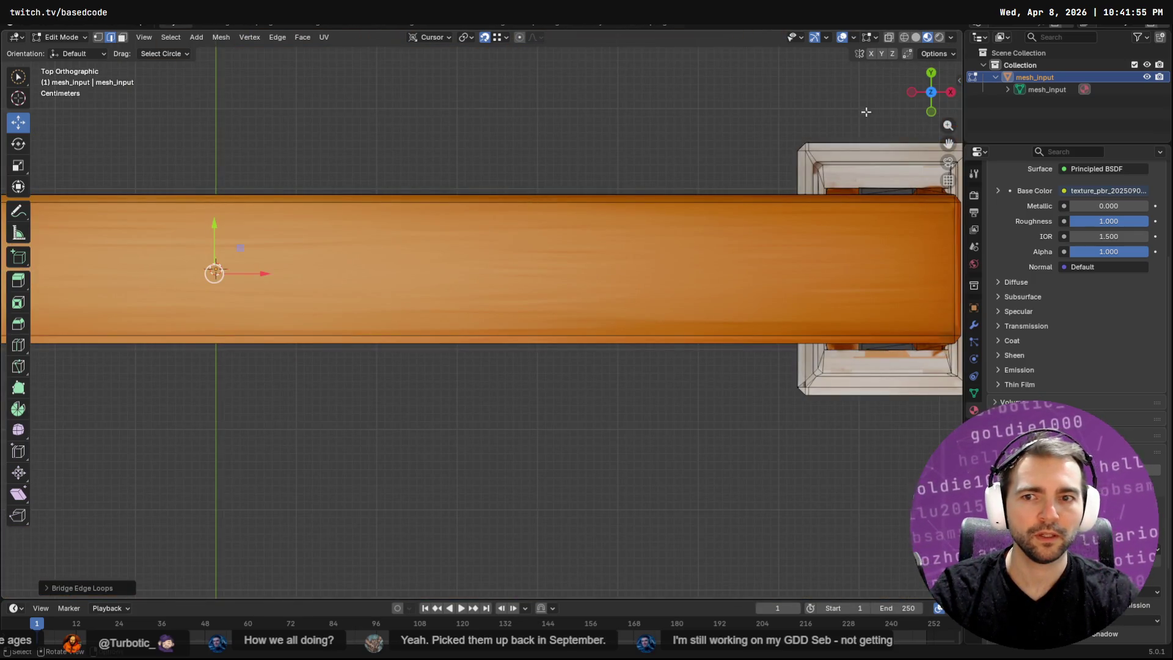
key(F3)
key(Escape)
key(q)
click(395, 293)
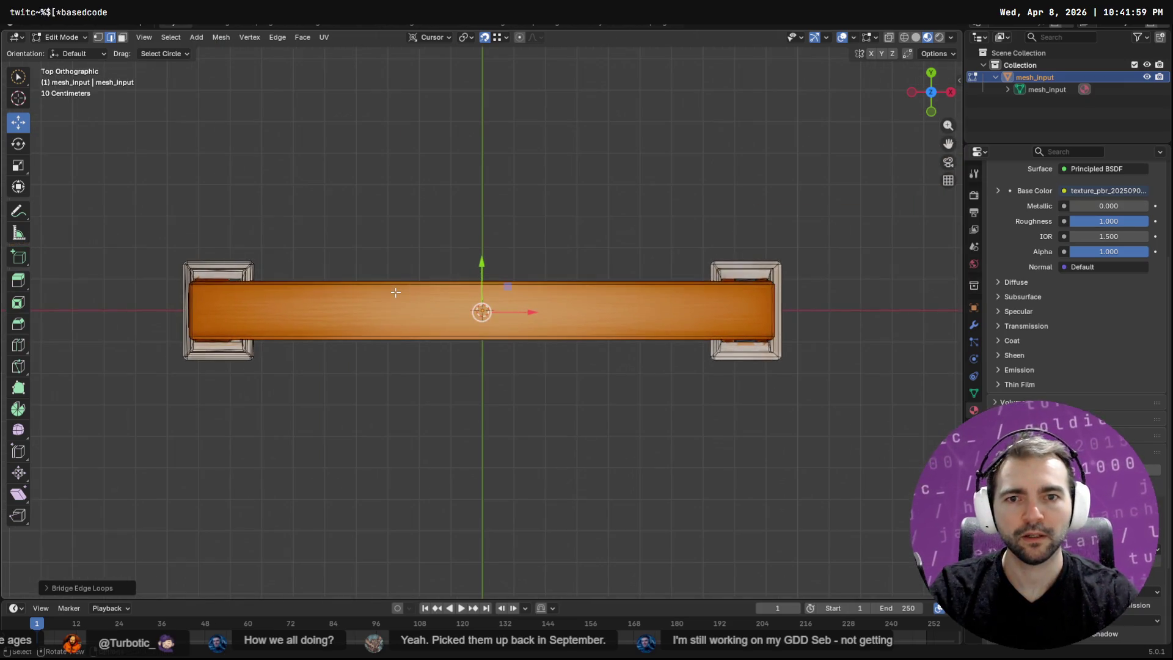
key(F3)
text(camera)
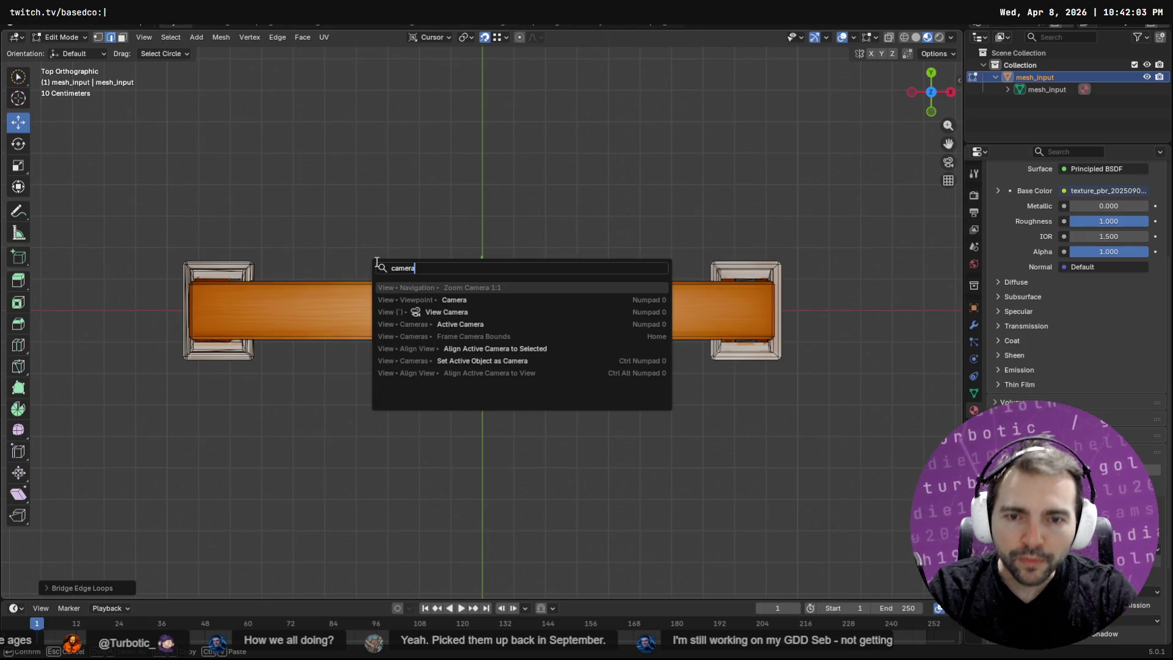
key(Escape)
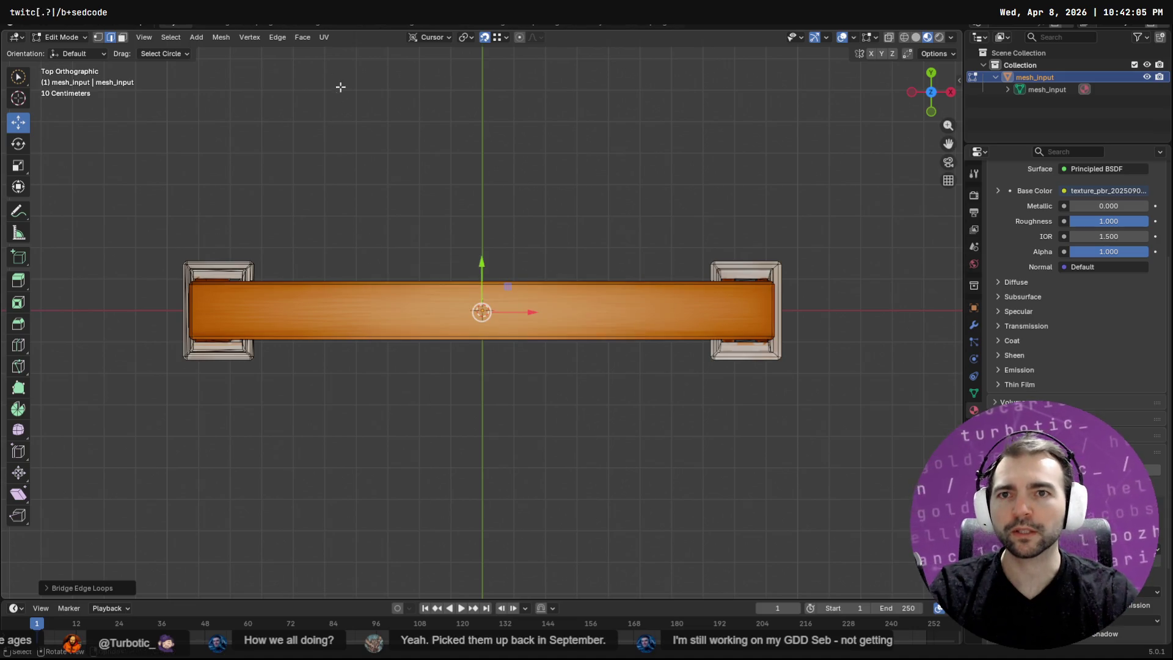
click(325, 38)
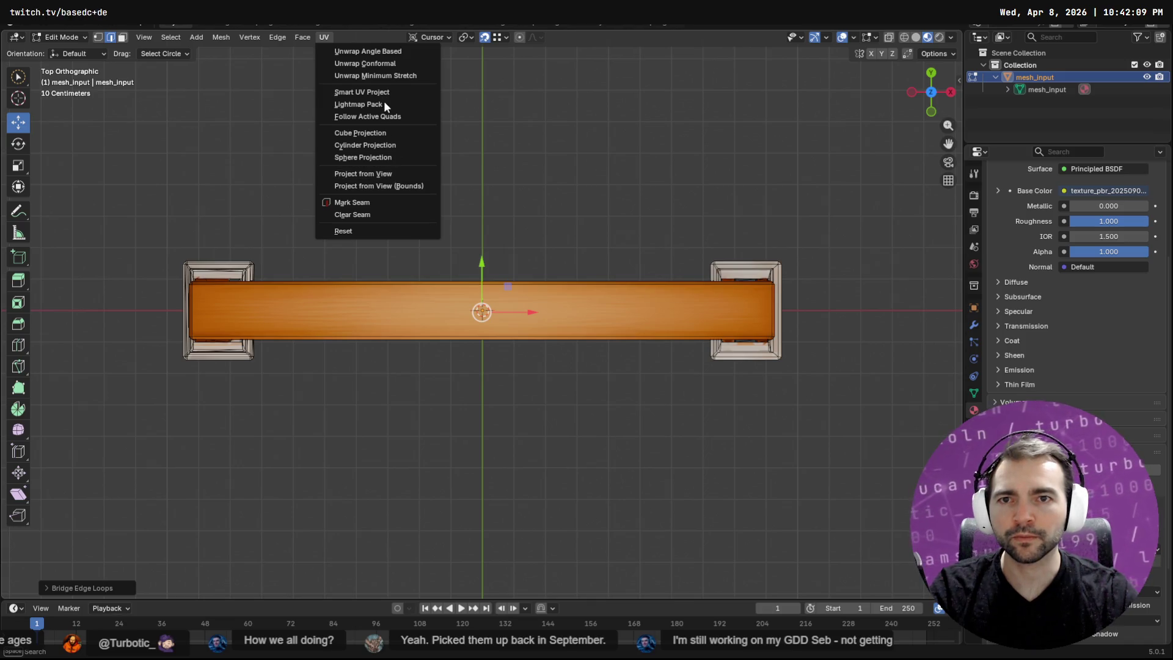
click(404, 172)
In the UV Editing workspace, circle-select the beam face's UV strip.
click(317, 26)
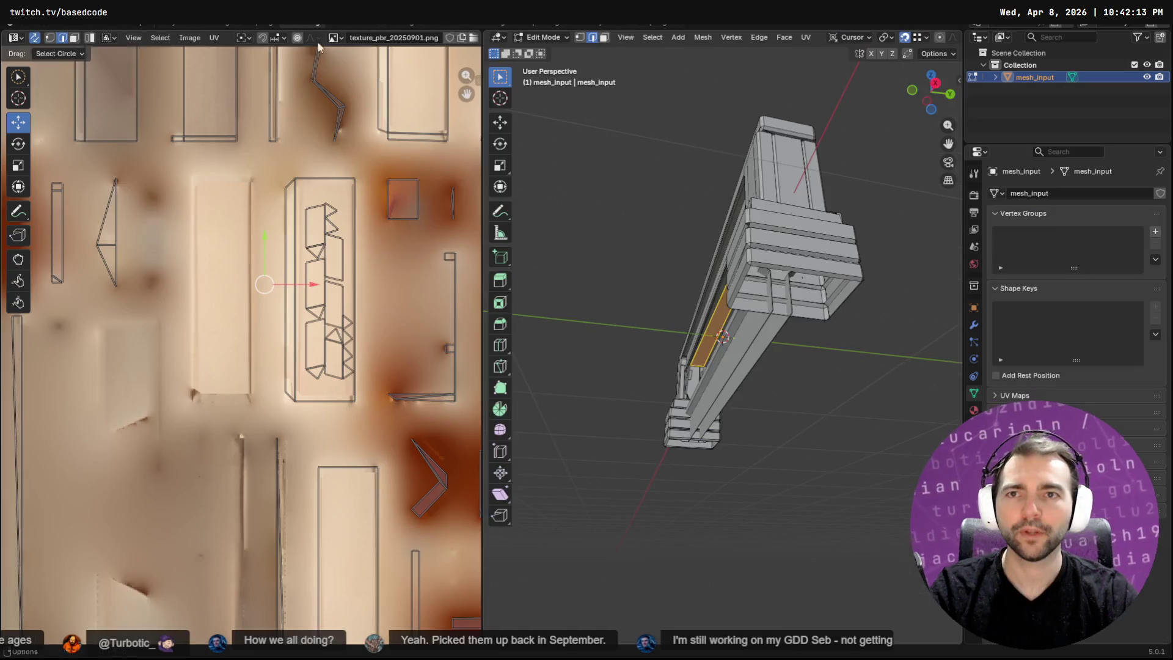
scroll(361, 332, down, 10)
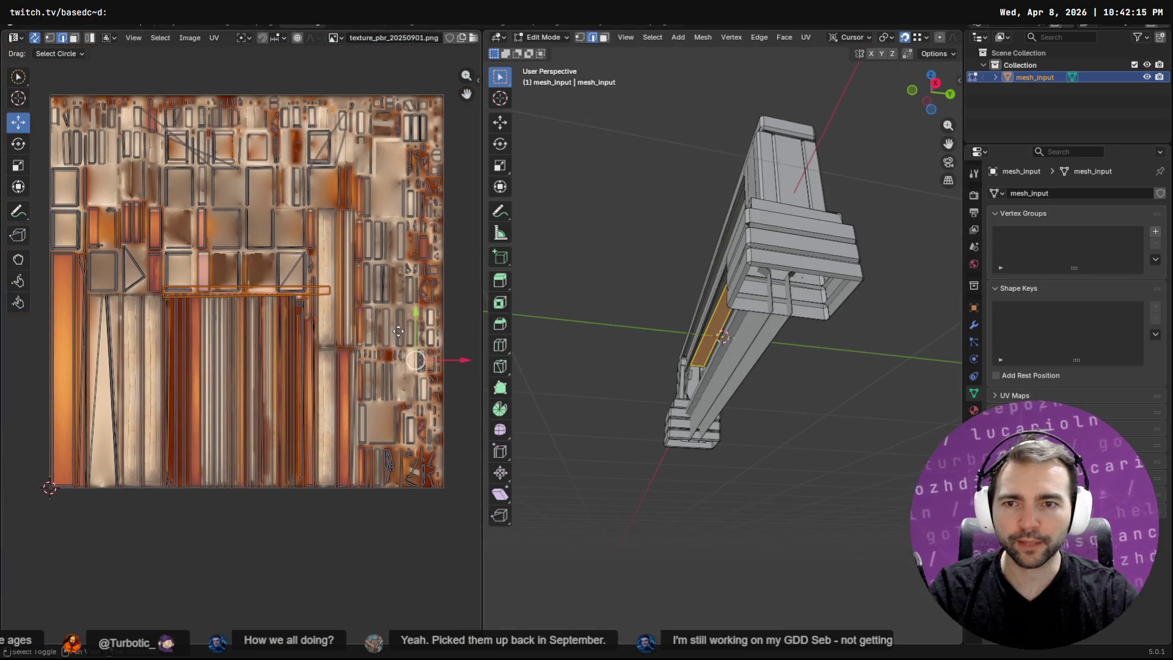
scroll(296, 295, up, 5)
scroll(327, 254, down, 3)
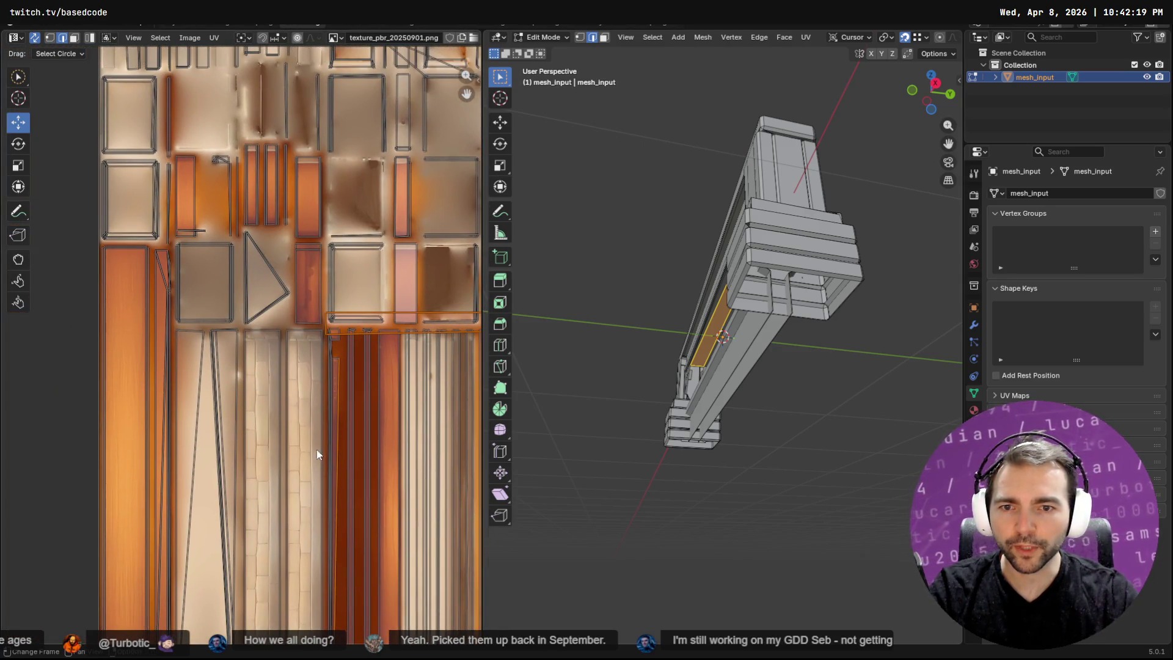
scroll(254, 278, up, 2)
scroll(261, 319, down, 2)
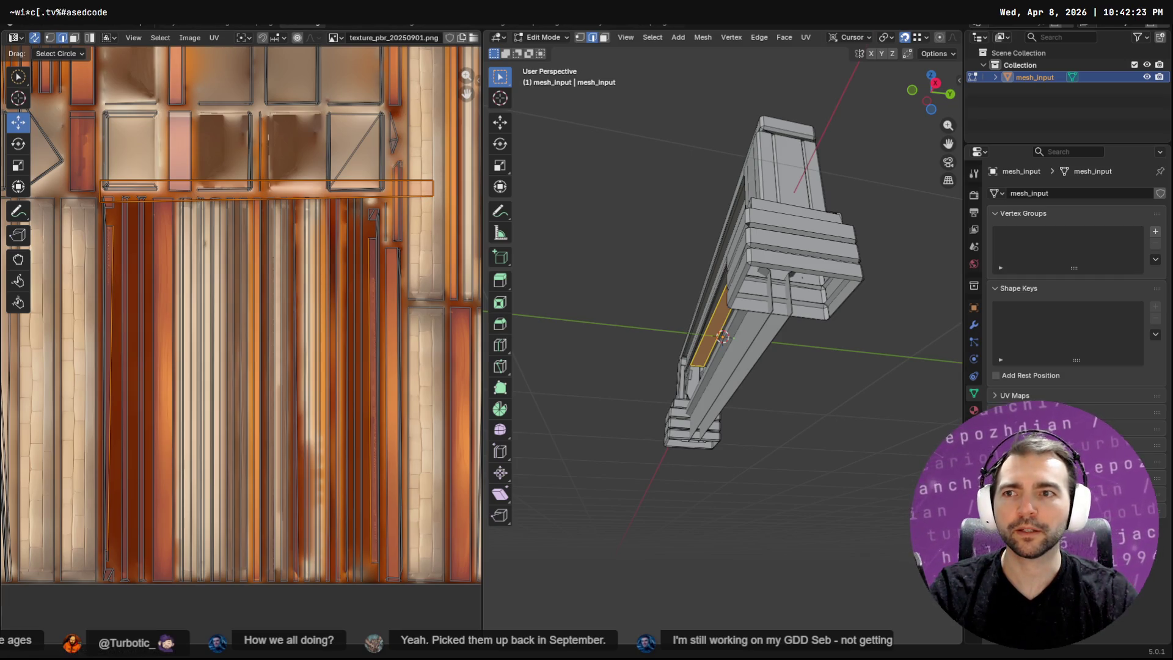
click(18, 143)
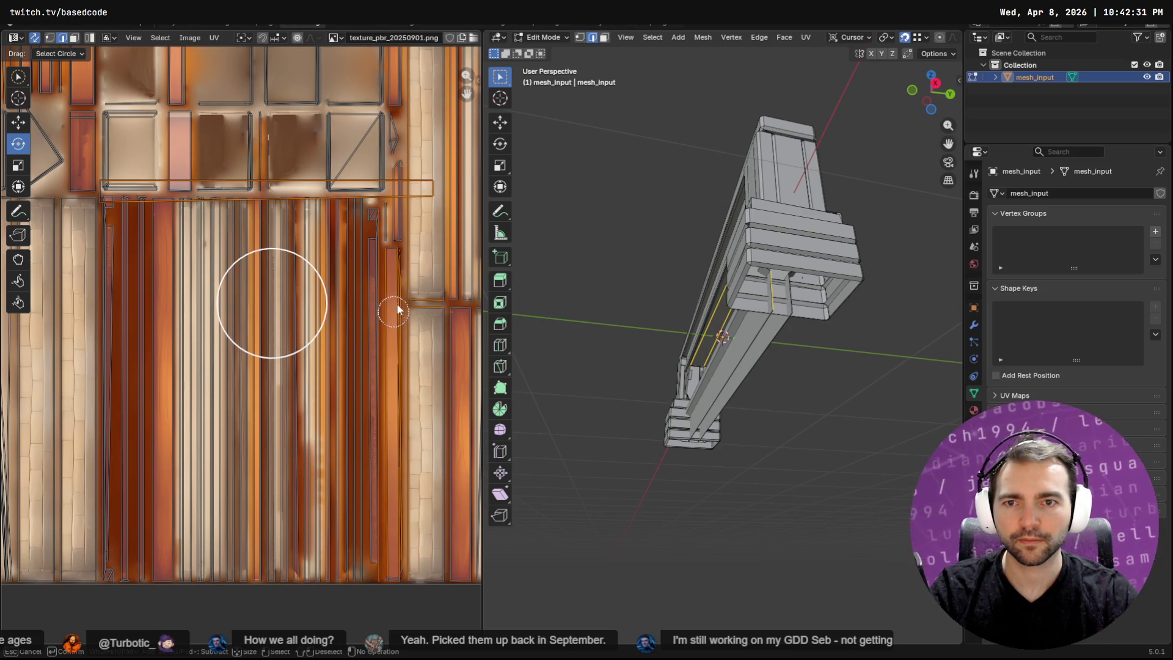
key(c)
drag(419, 173, 411, 192)
right_click(411, 193)
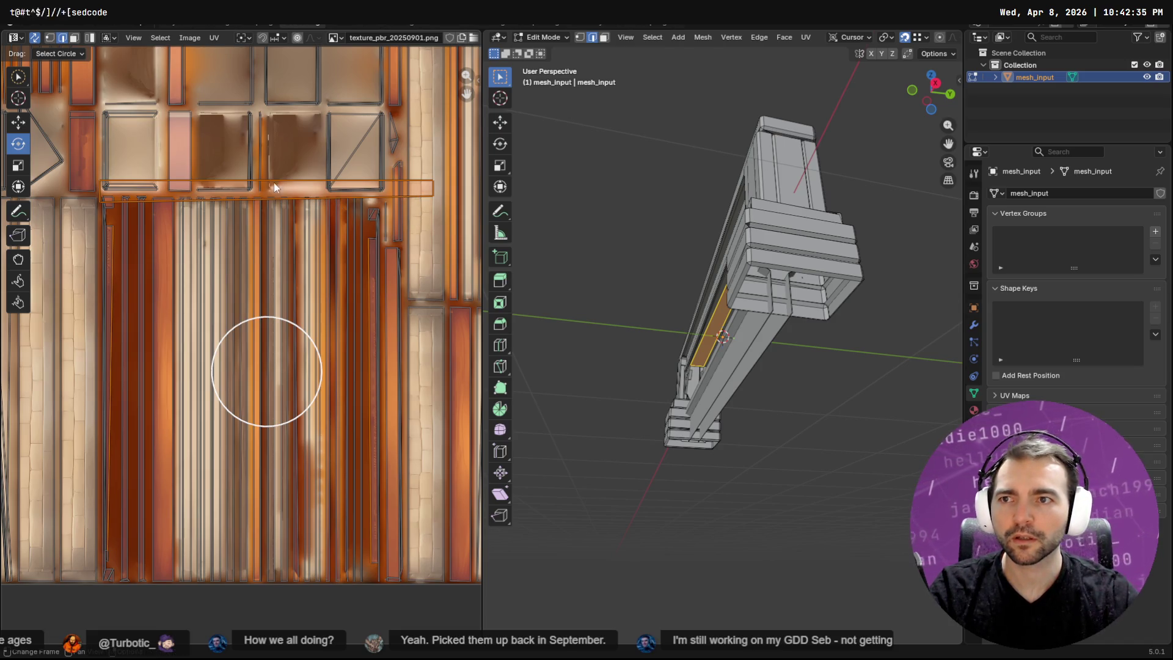
click(18, 122)
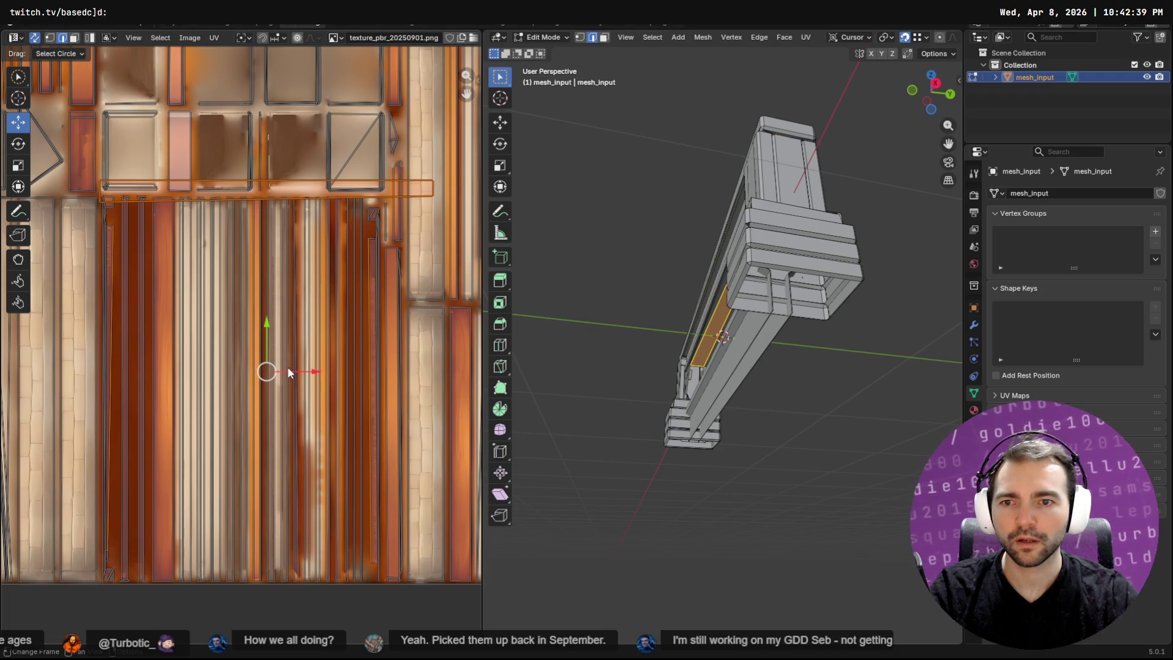
mouse_move(267, 369)
mouse_down()
mouse_move(265, 409)
mouse_move(263, 396)
mouse_up()
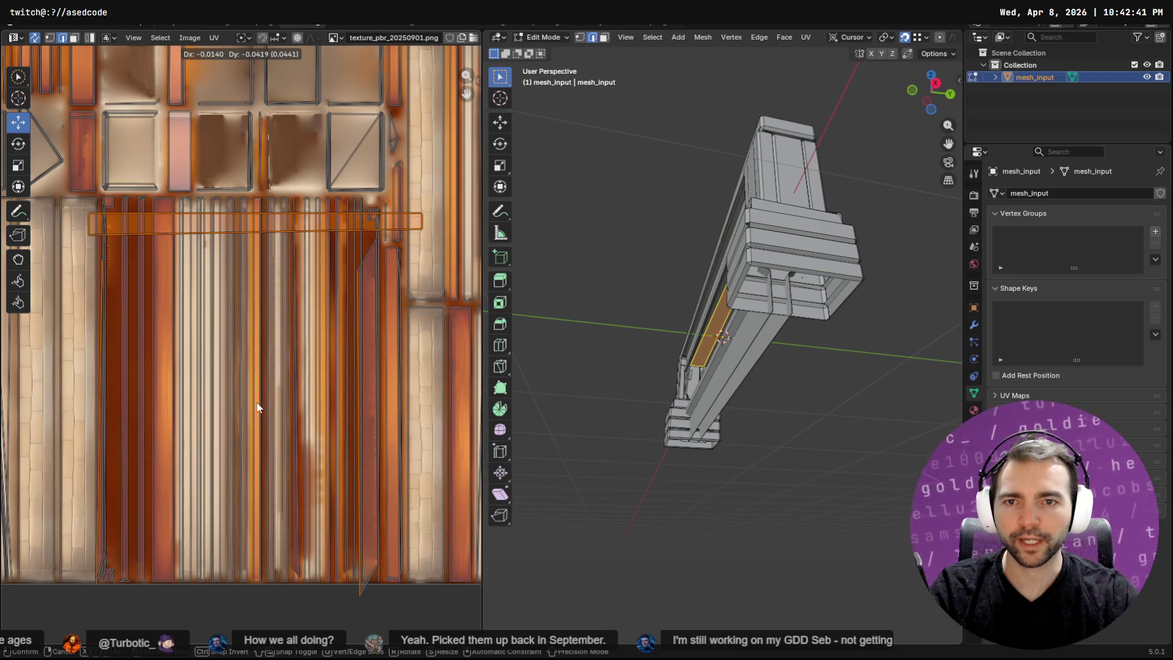
key(ctrl+z)
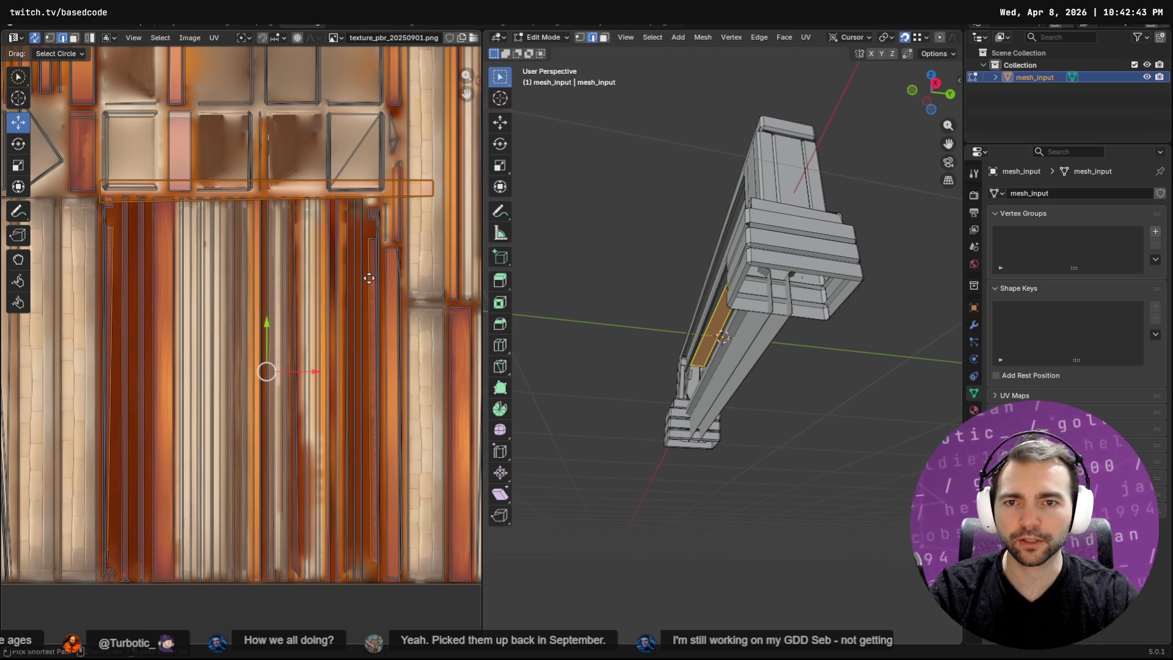
Rotate the UV strip about 36 degrees and move it onto an orange wood stripe.
click(18, 78)
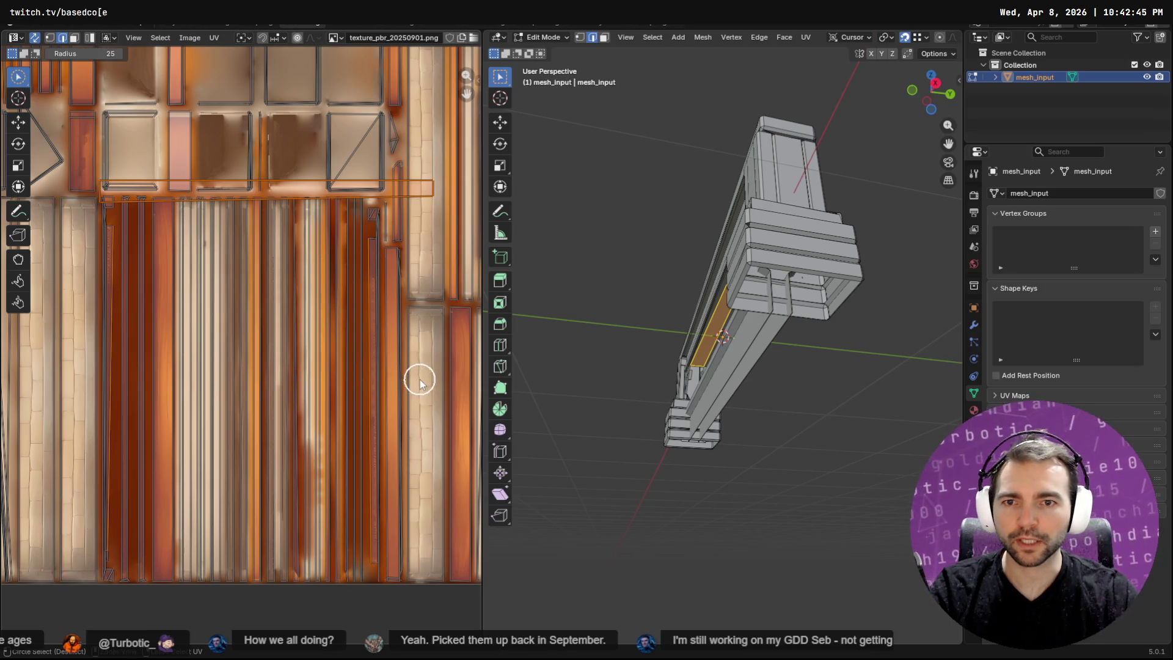
click(23, 124)
click(21, 147)
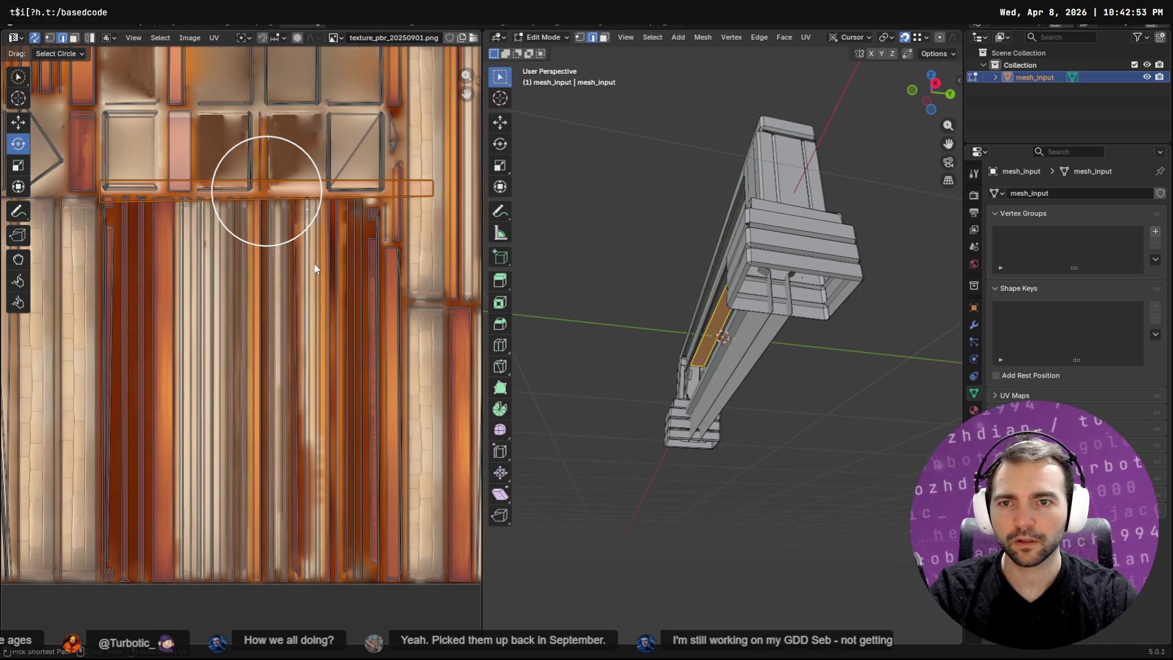
mouse_move(290, 142)
mouse_down()
mouse_move(324, 162)
mouse_move(327, 228)
mouse_up()
scroll(262, 202, down, 3)
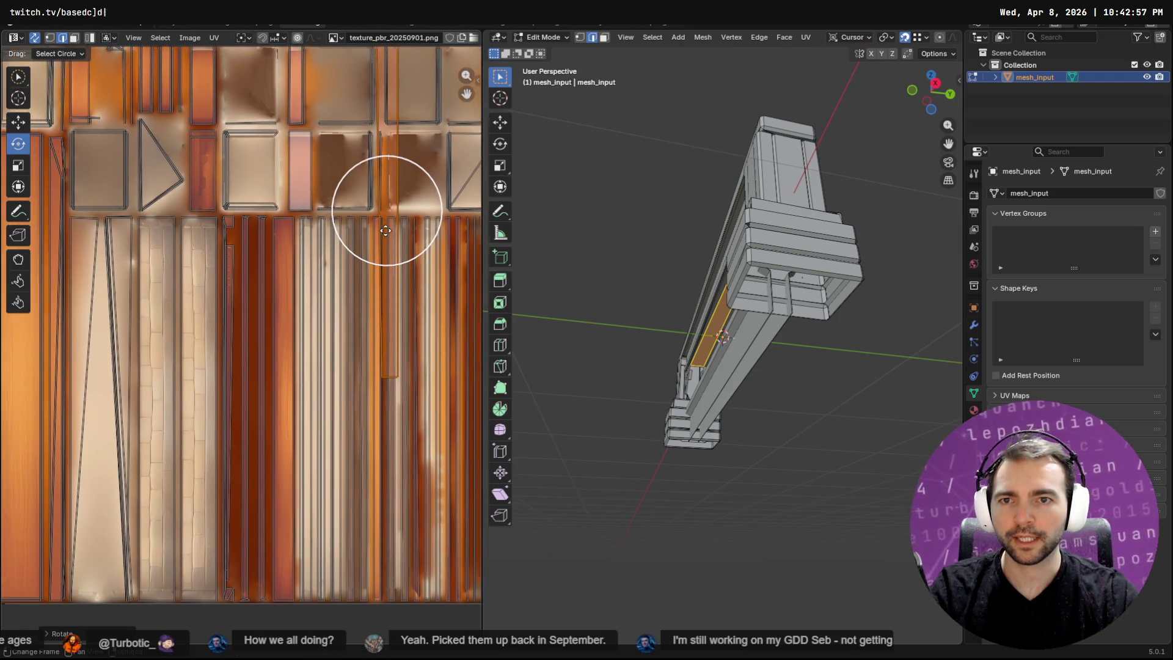
key(shift+space)
key(g)
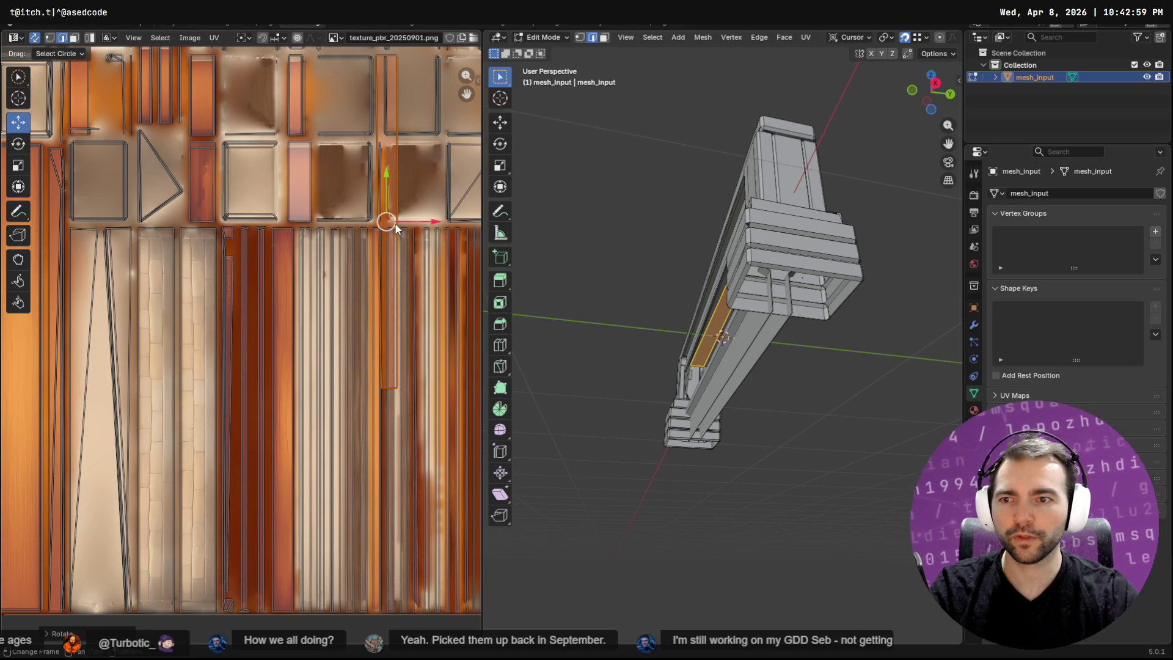
drag(392, 223, 285, 418)
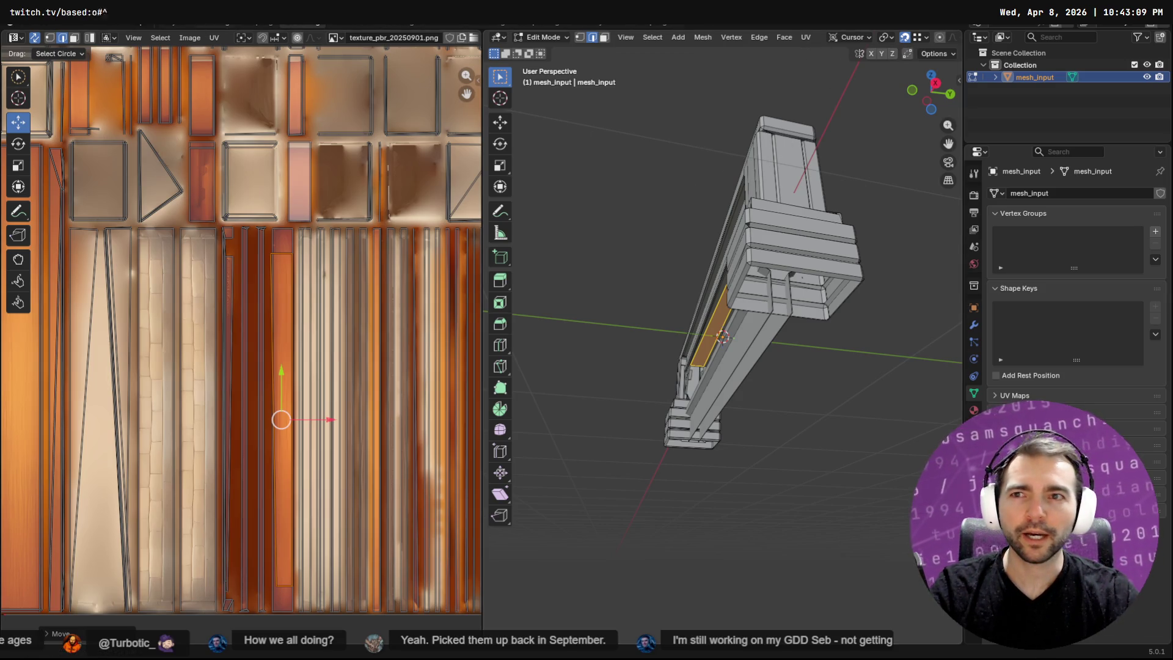
mouse_move(733, 226)
middle_down()
mouse_move(830, 241)
mouse_move(777, 290)
middle_up()
mouse_move(727, 325)
middle_down()
mouse_move(806, 333)
mouse_move(772, 320)
middle_up()
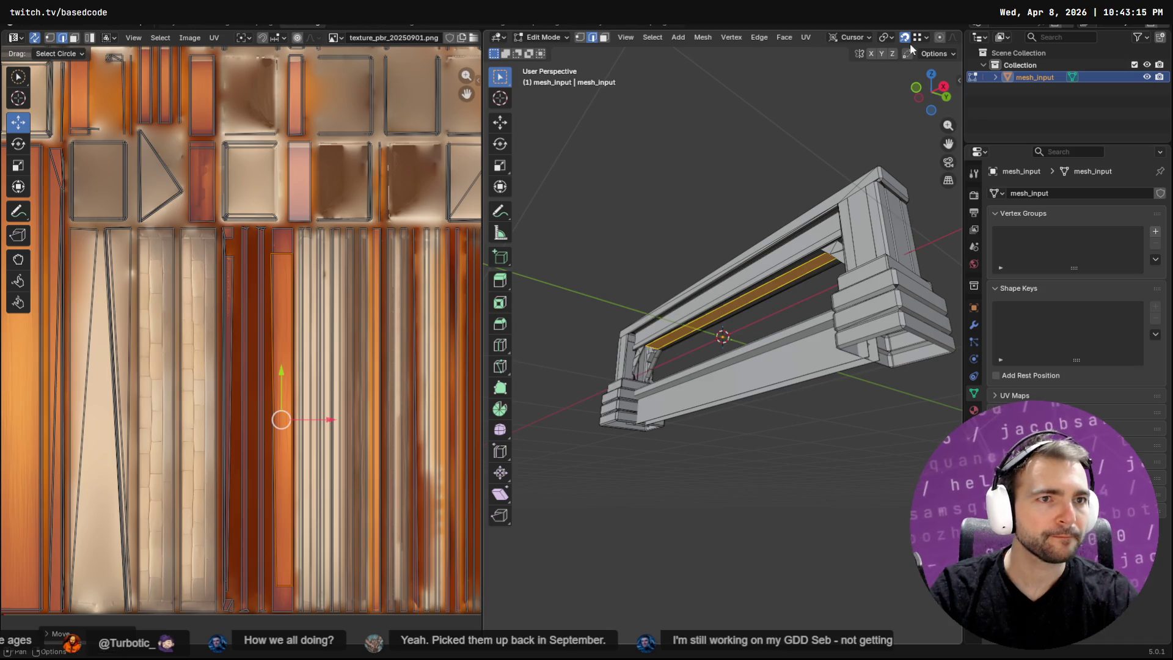
Leave Edit Mode and orbit the Layout view to an angled look at the beam.
key(Tab)
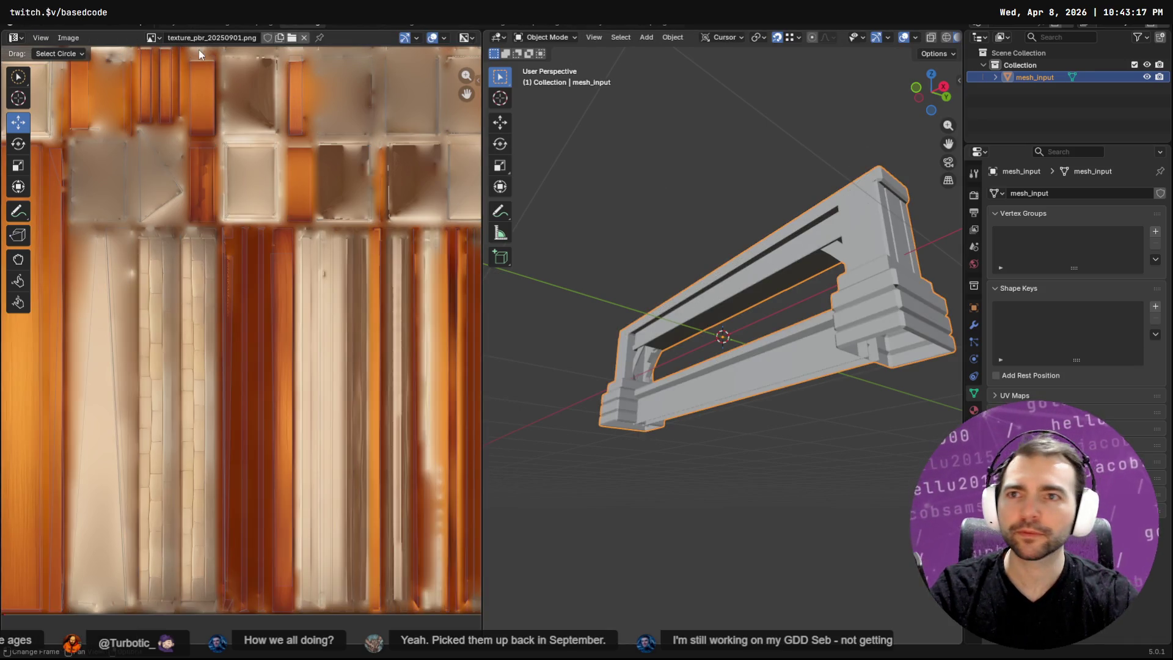
click(177, 23)
mouse_move(567, 382)
middle_down()
mouse_move(565, 147)
mouse_move(640, 278)
mouse_move(375, 330)
mouse_move(270, 364)
mouse_move(403, 367)
mouse_move(483, 349)
mouse_move(626, 405)
mouse_move(689, 335)
mouse_move(608, 305)
mouse_move(563, 331)
mouse_move(507, 330)
middle_up()
scroll(607, 305, up, 5)
Slide the beam face's UV island left onto darker wood grain, then return to Layout.
key(Tab)
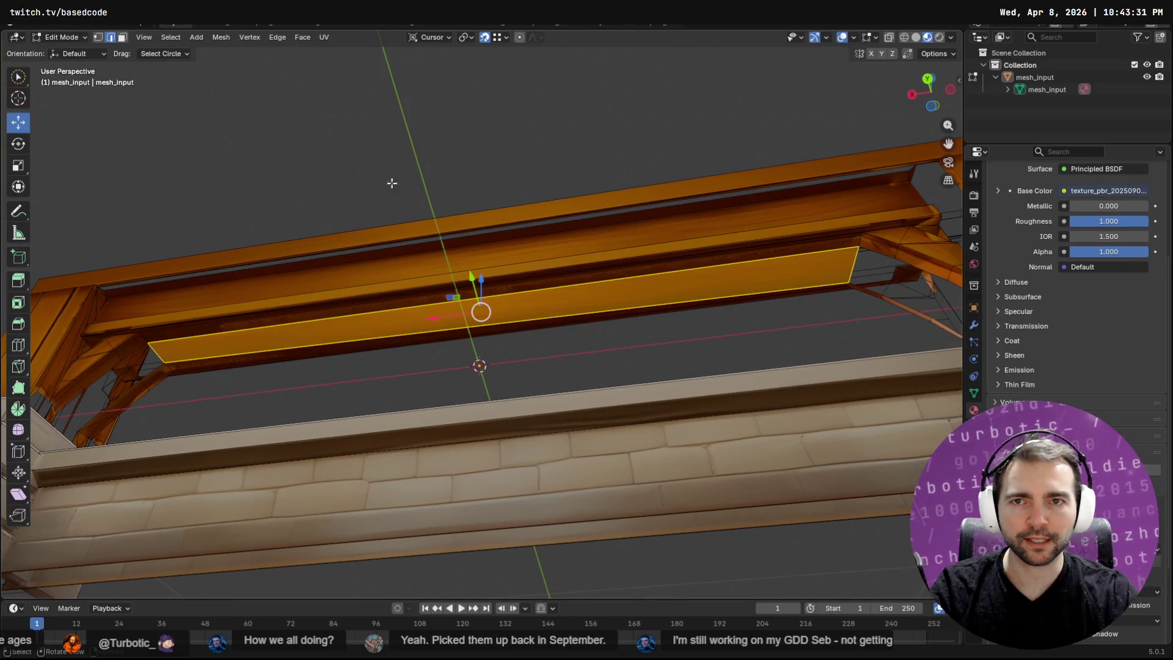
click(328, 23)
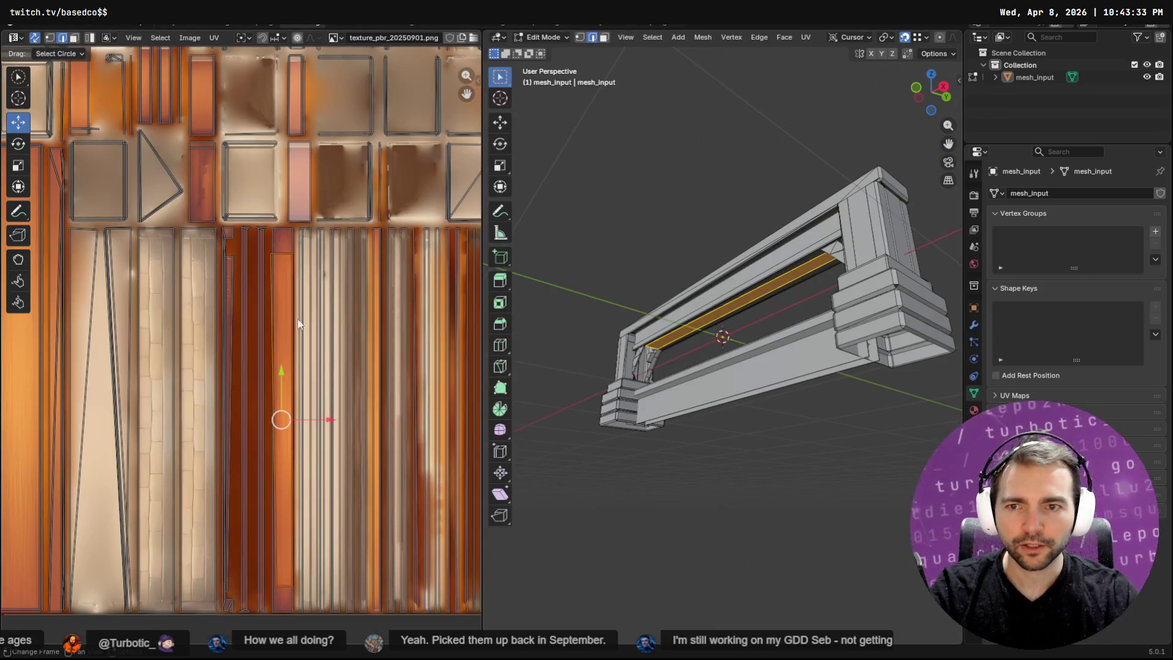
scroll(287, 361, down, 1)
scroll(279, 401, up, 6)
scroll(292, 394, down, 5)
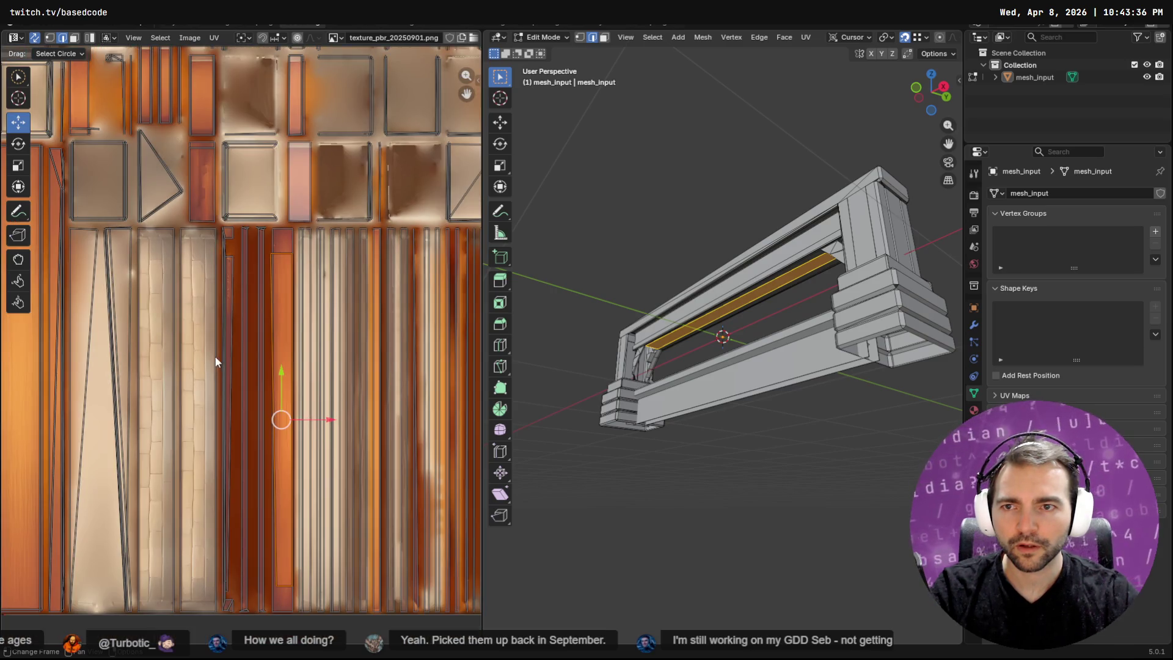
mouse_move(215, 361)
middle_down()
mouse_move(364, 426)
mouse_move(374, 474)
mouse_move(293, 367)
mouse_move(129, 301)
middle_up()
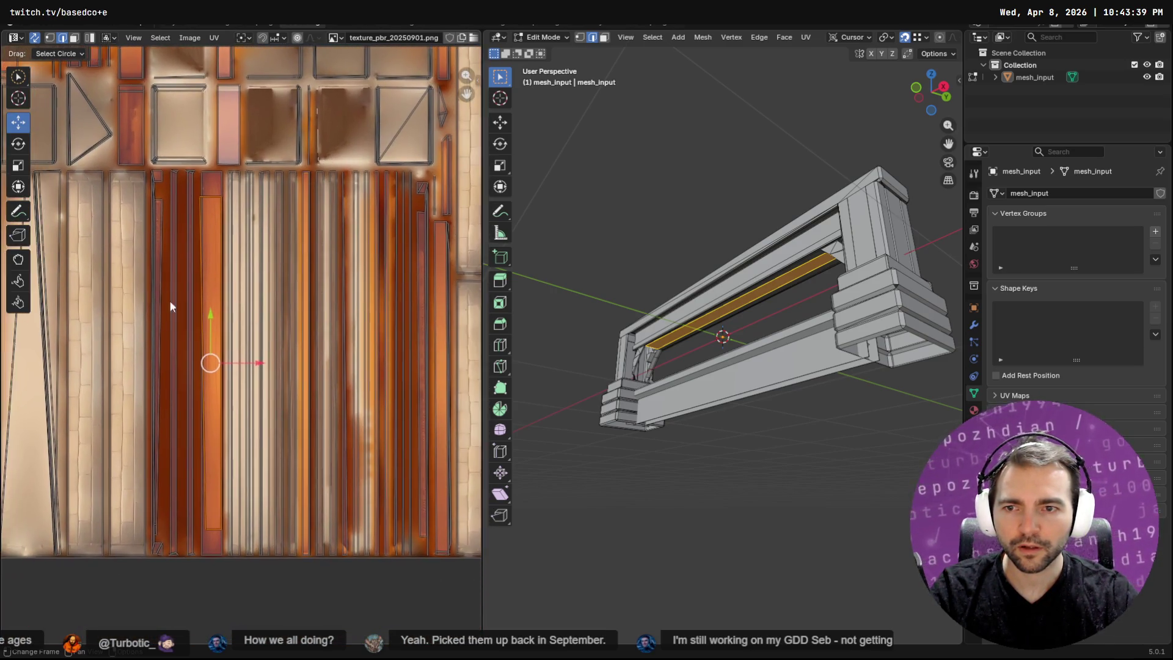
scroll(170, 300, up, 4)
middle_drag(168, 392, 333, 372)
drag(333, 372, 230, 379)
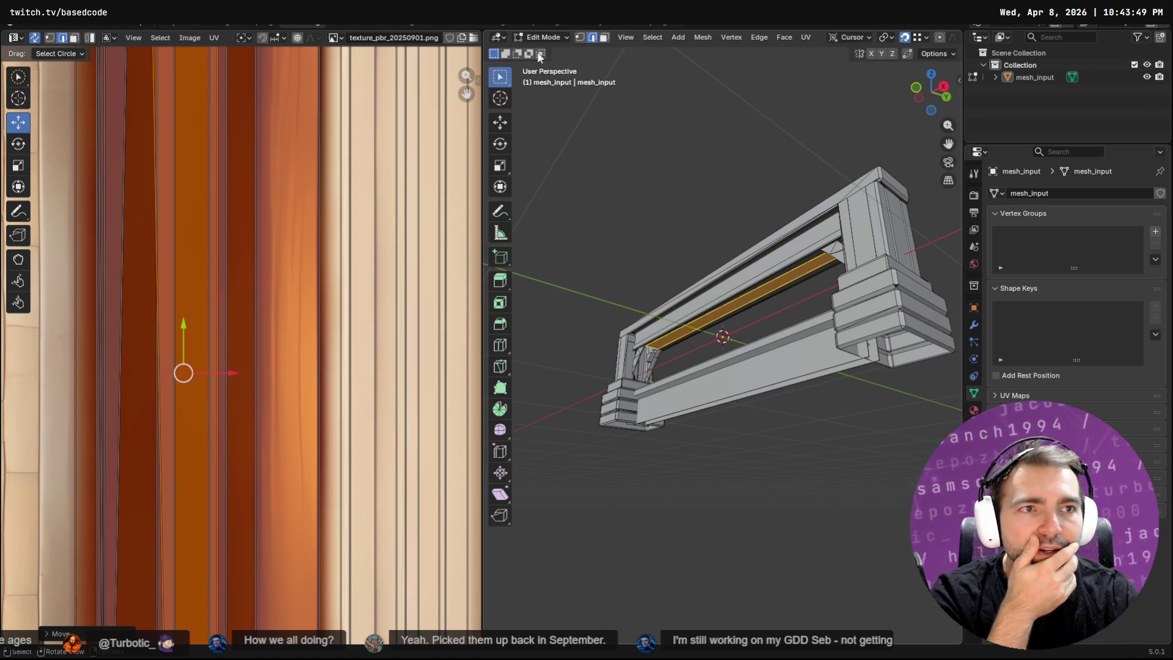
click(196, 23)
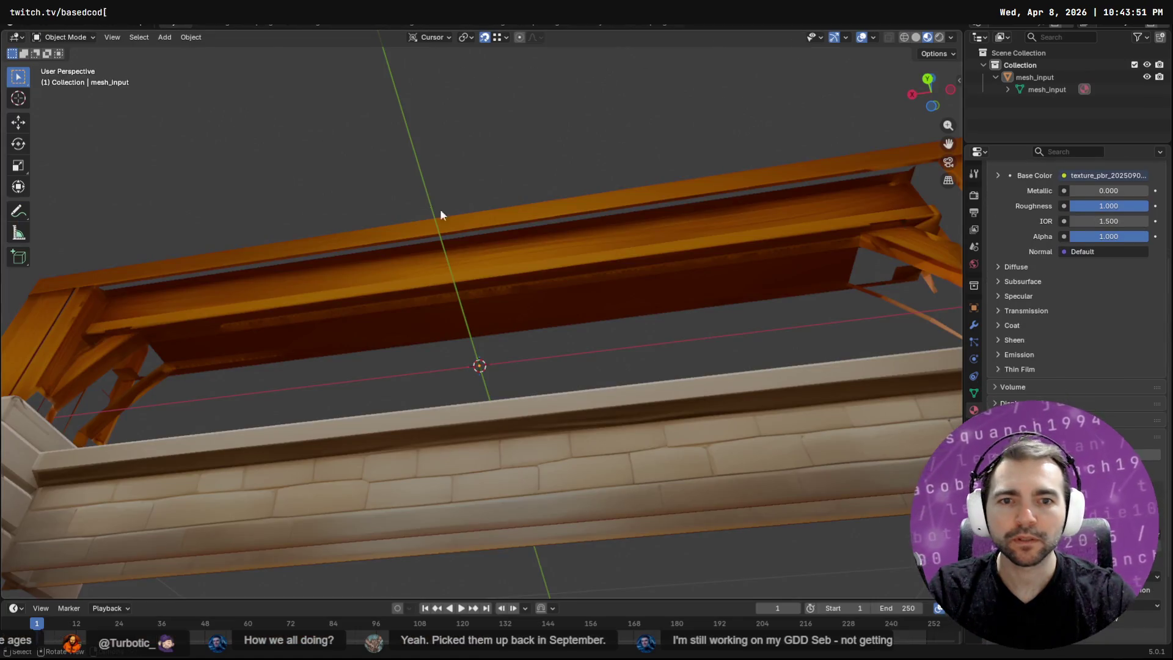
Orbit in close beneath the orange beam to inspect its underside, then enter Edit Mode.
mouse_move(734, 287)
middle_down()
mouse_move(674, 334)
mouse_move(570, 346)
mouse_move(502, 336)
mouse_move(461, 379)
mouse_move(480, 383)
middle_up()
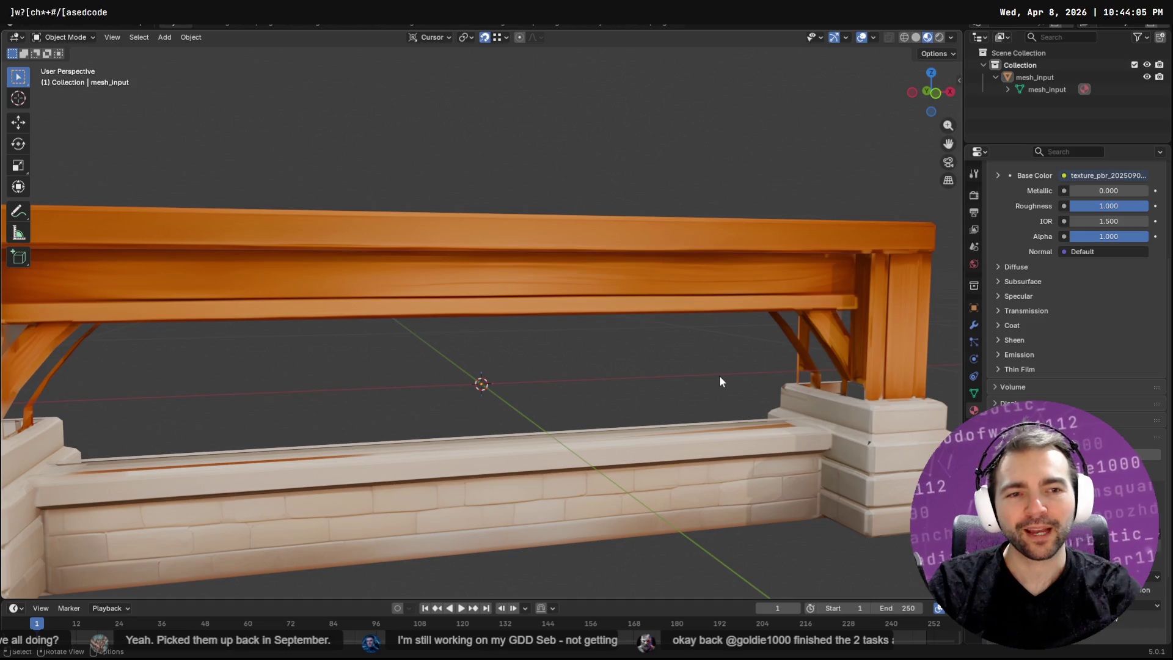
mouse_move(533, 376)
middle_down()
mouse_move(468, 379)
mouse_move(461, 356)
mouse_move(480, 313)
mouse_move(331, 362)
middle_up()
middle_drag(535, 307, 548, 278)
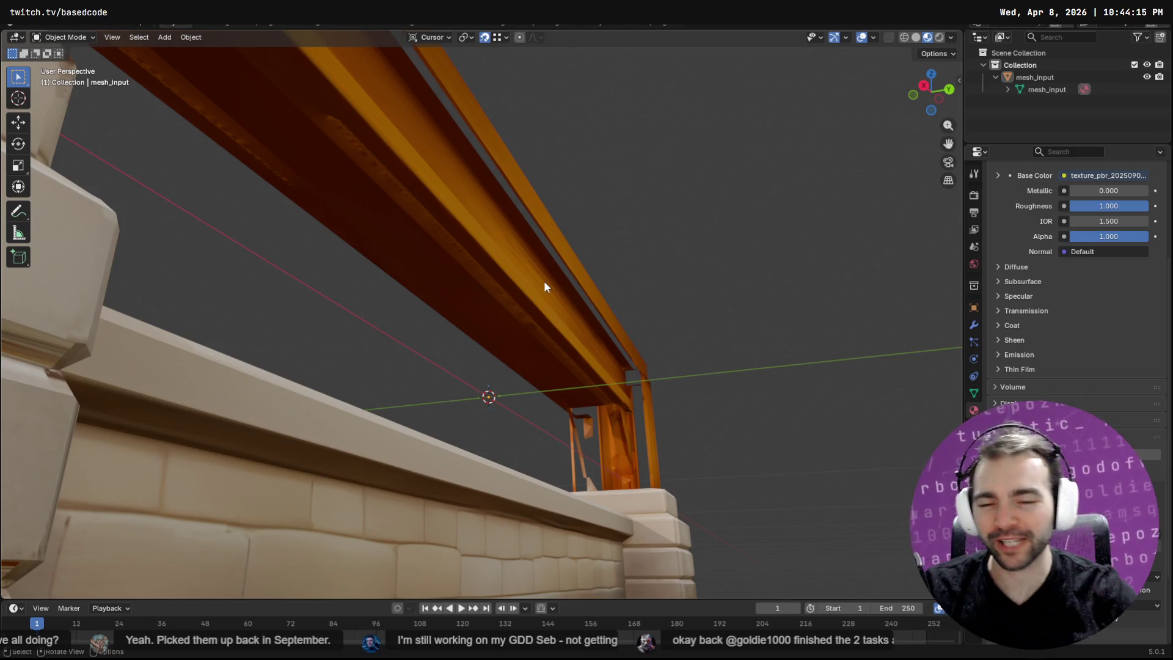
middle_drag(496, 346, 570, 349)
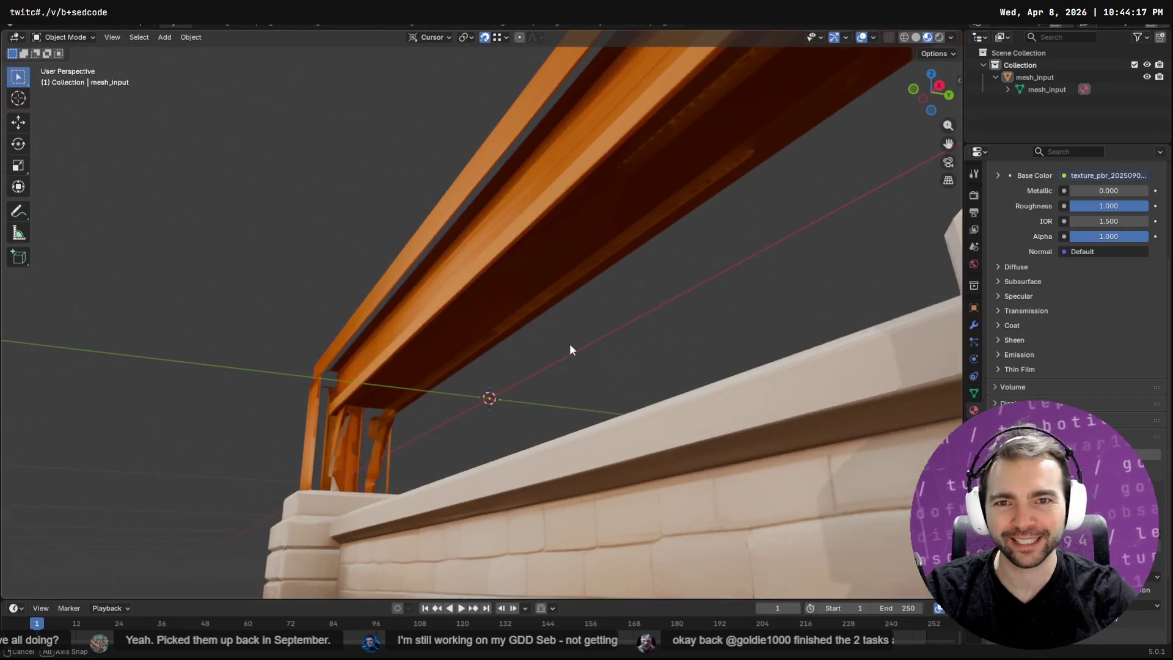
mouse_move(555, 283)
middle_down()
mouse_move(511, 408)
mouse_move(540, 401)
mouse_move(615, 335)
mouse_move(555, 366)
middle_up()
key(Tab)
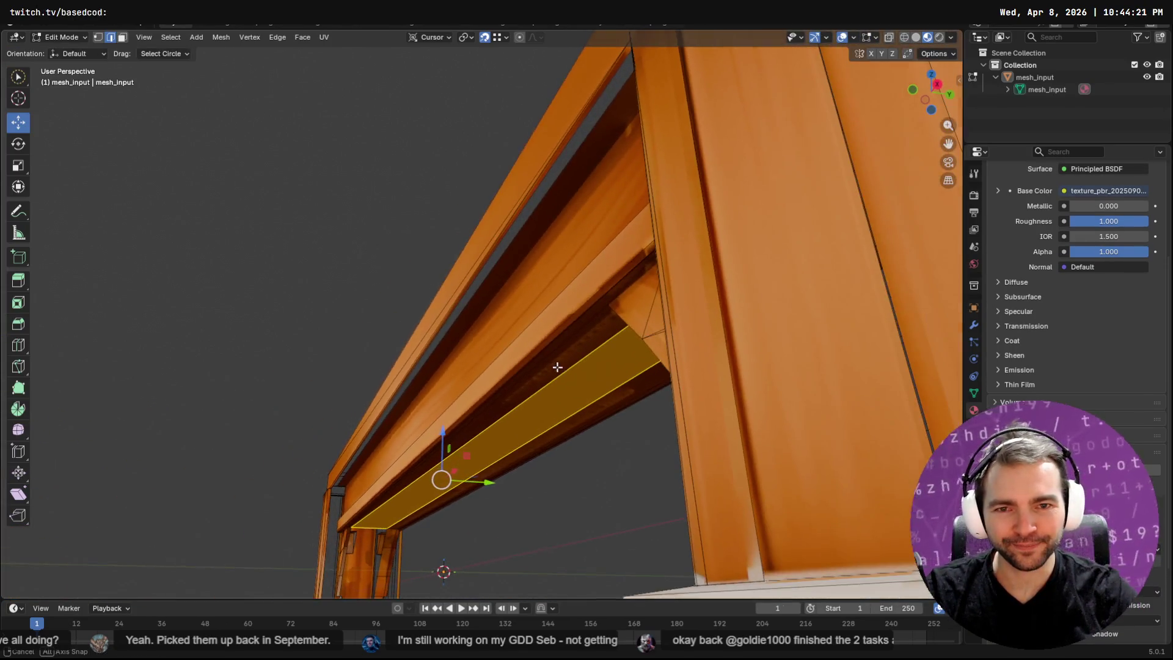
Select the edge loops along the beam's top gap and bridge them into new faces.
alt+click(470, 308)
right_click(469, 312)
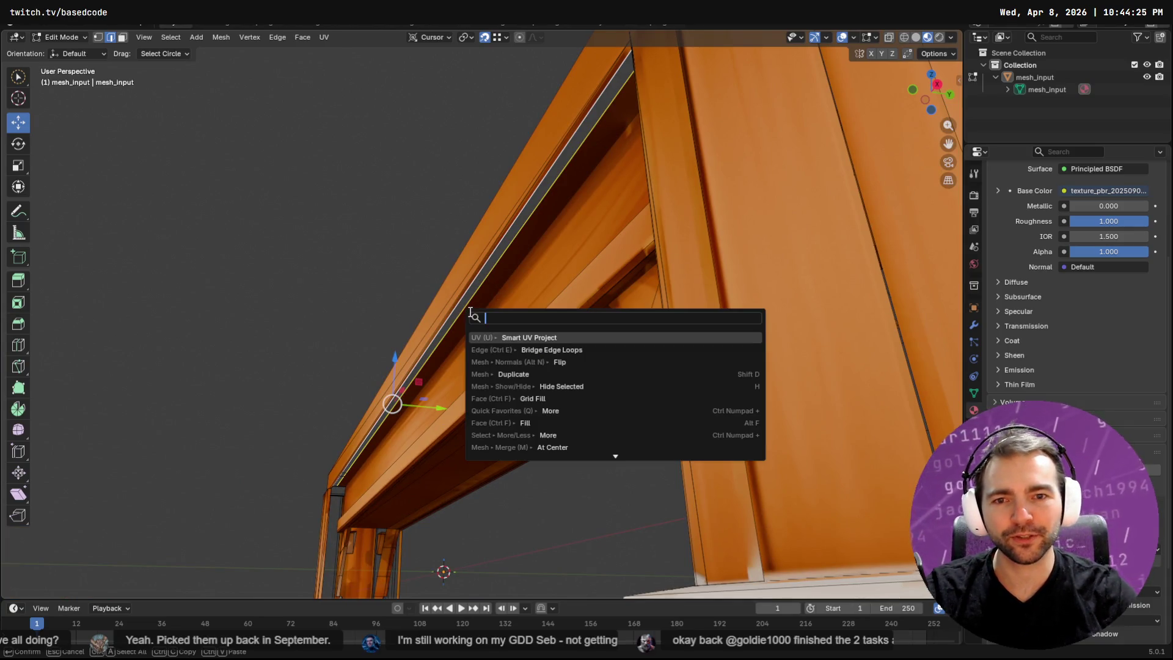
key(Escape)
right_click(469, 312)
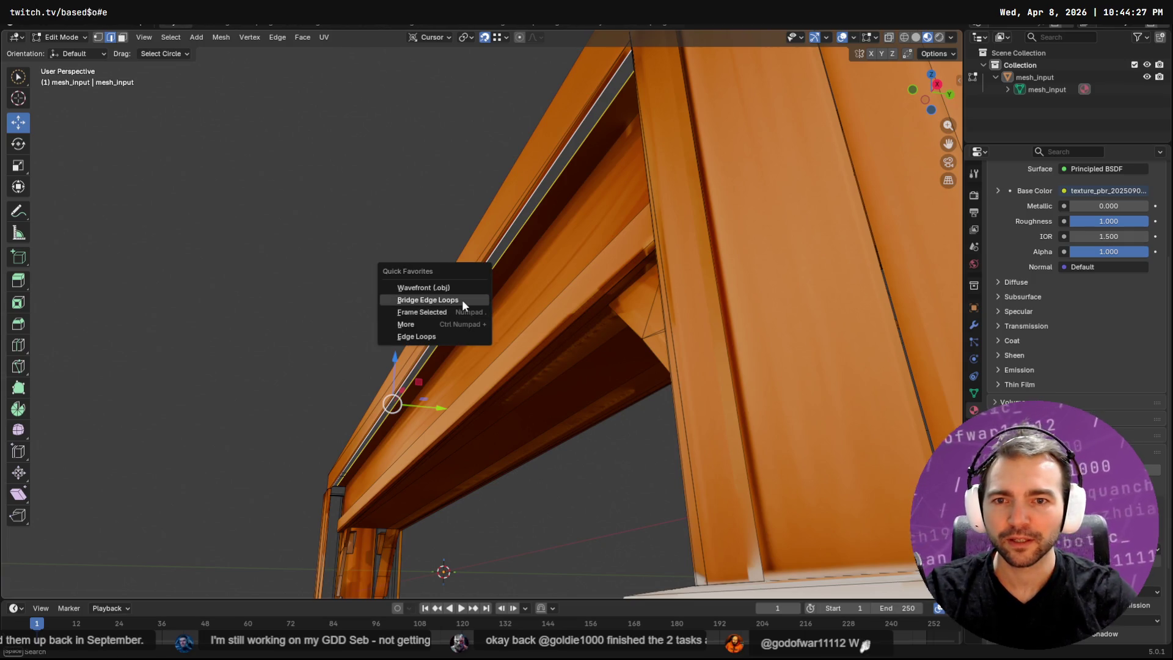
click(462, 299)
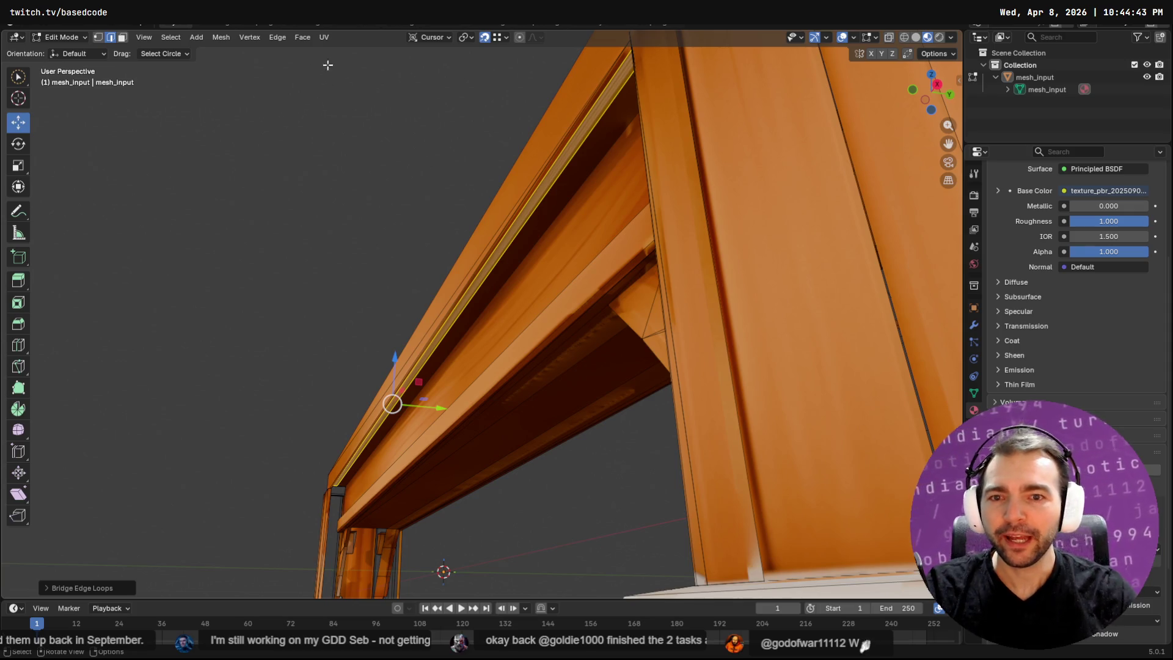
Smart UV Project the new faces with default settings and open UV Editing.
click(324, 38)
mouse_move(311, 38)
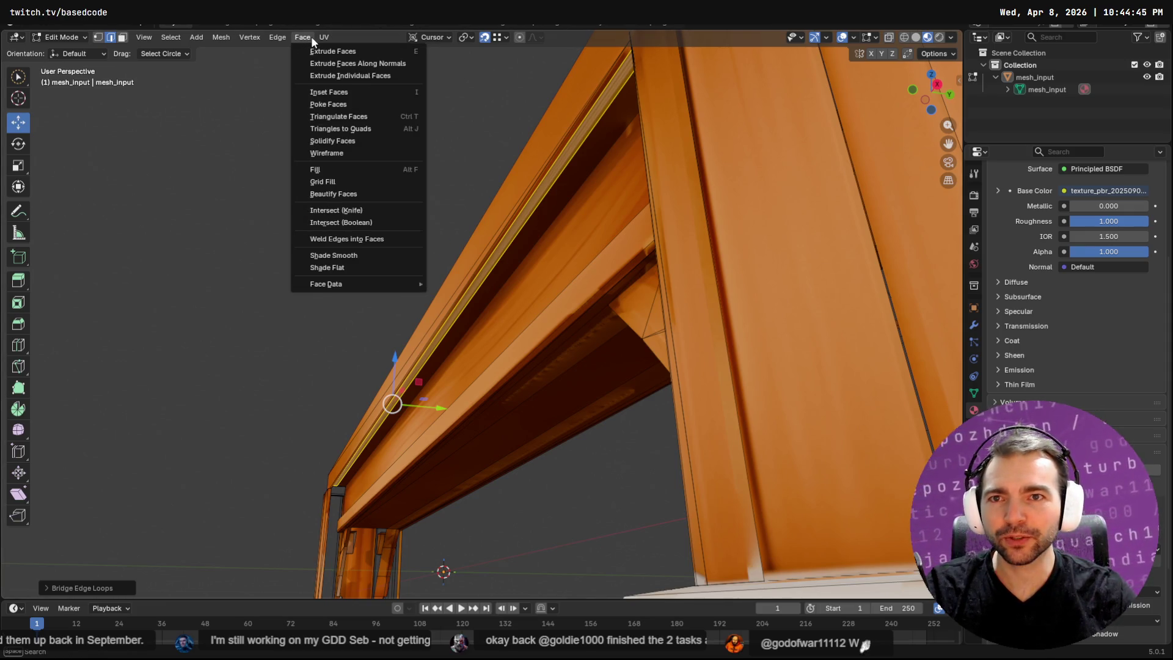
click(370, 93)
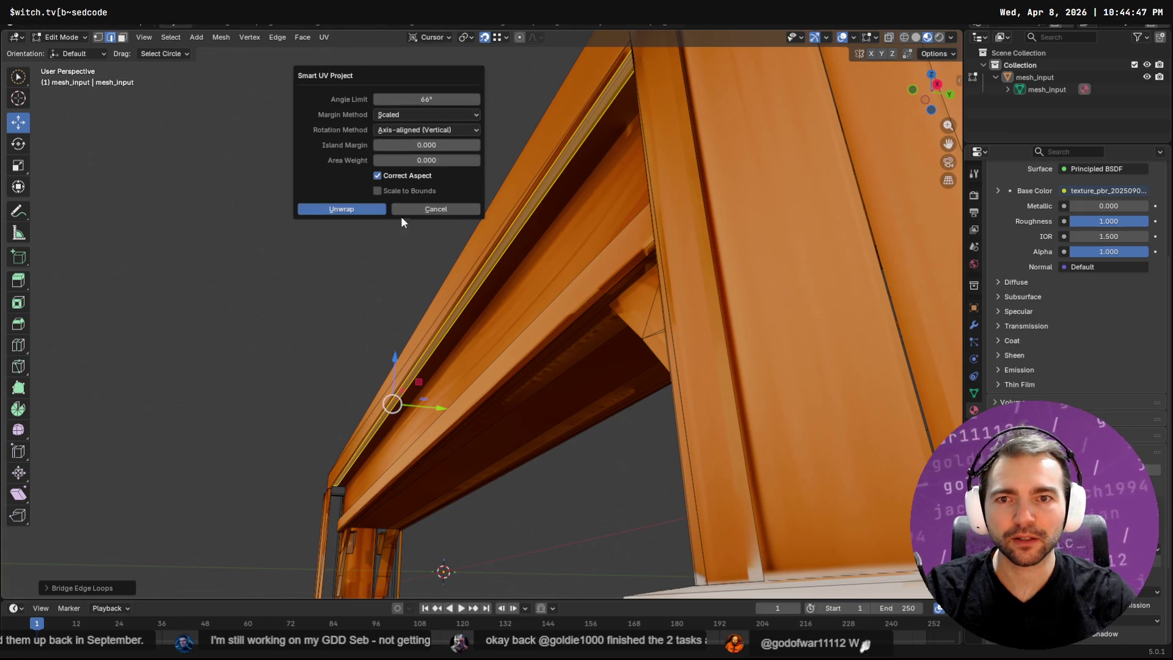
click(370, 210)
click(300, 22)
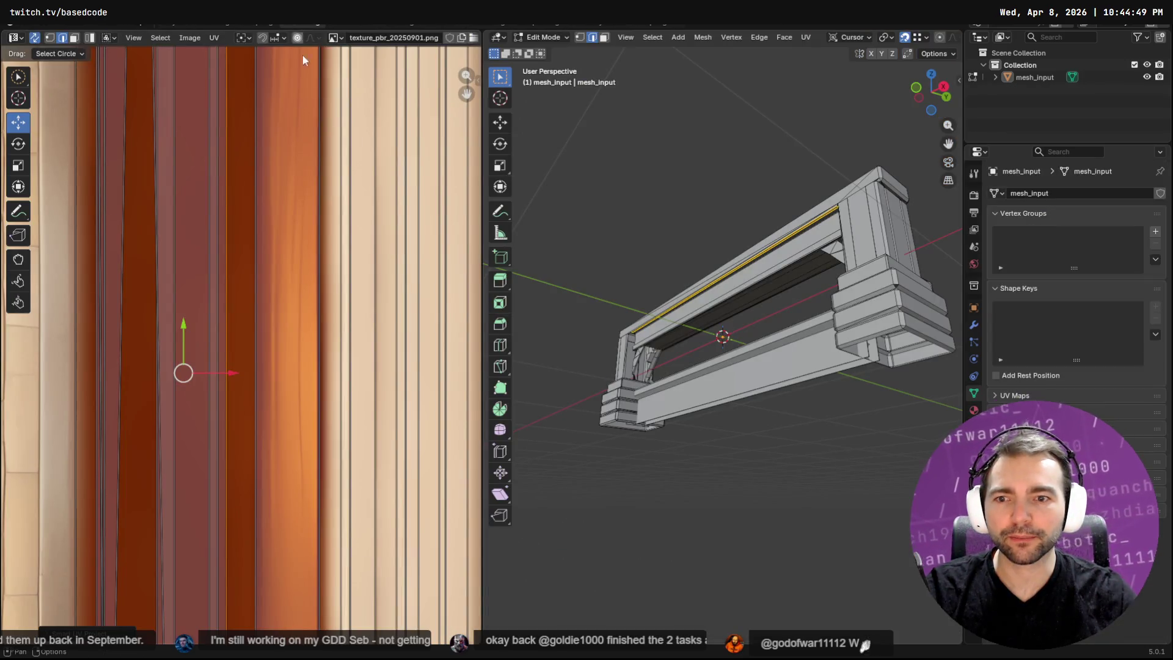
Circle-select the new strip's UV island and move it down and right.
scroll(273, 347, down, 5)
scroll(244, 344, up, 5)
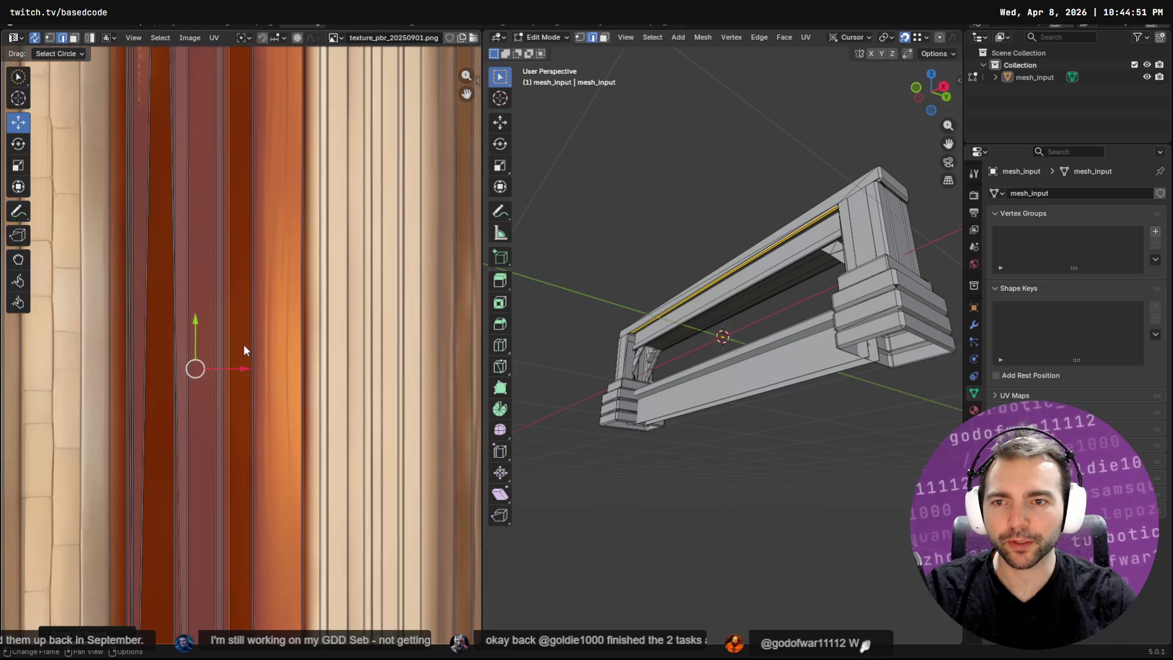
scroll(247, 347, down, 5)
scroll(253, 342, up, 3)
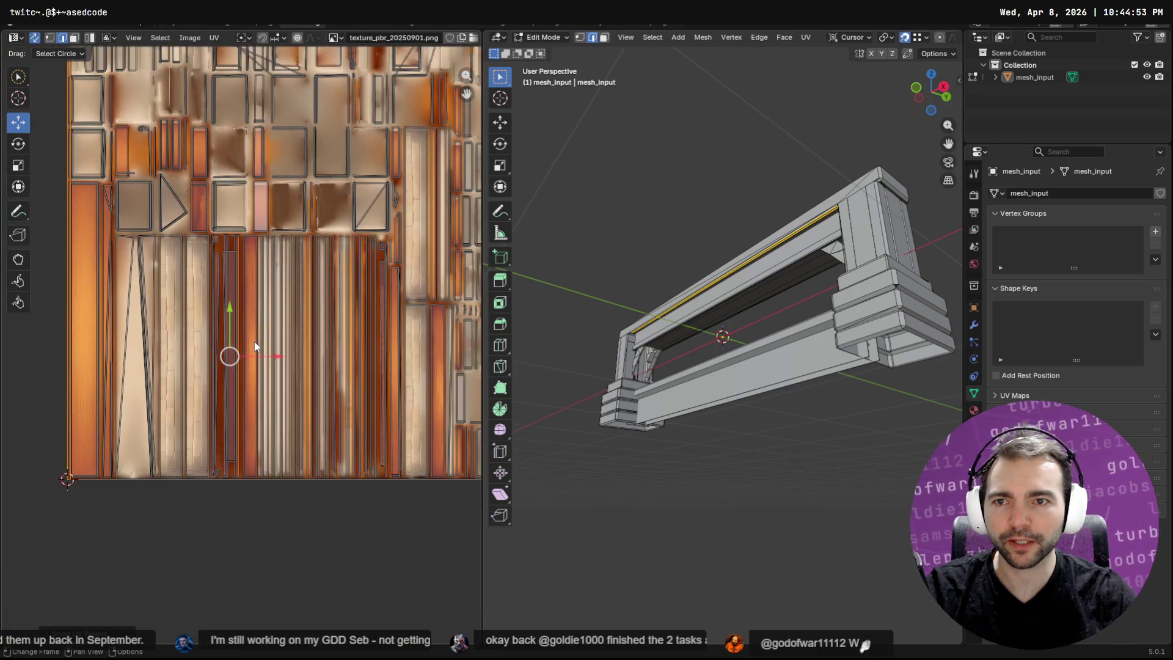
click(18, 78)
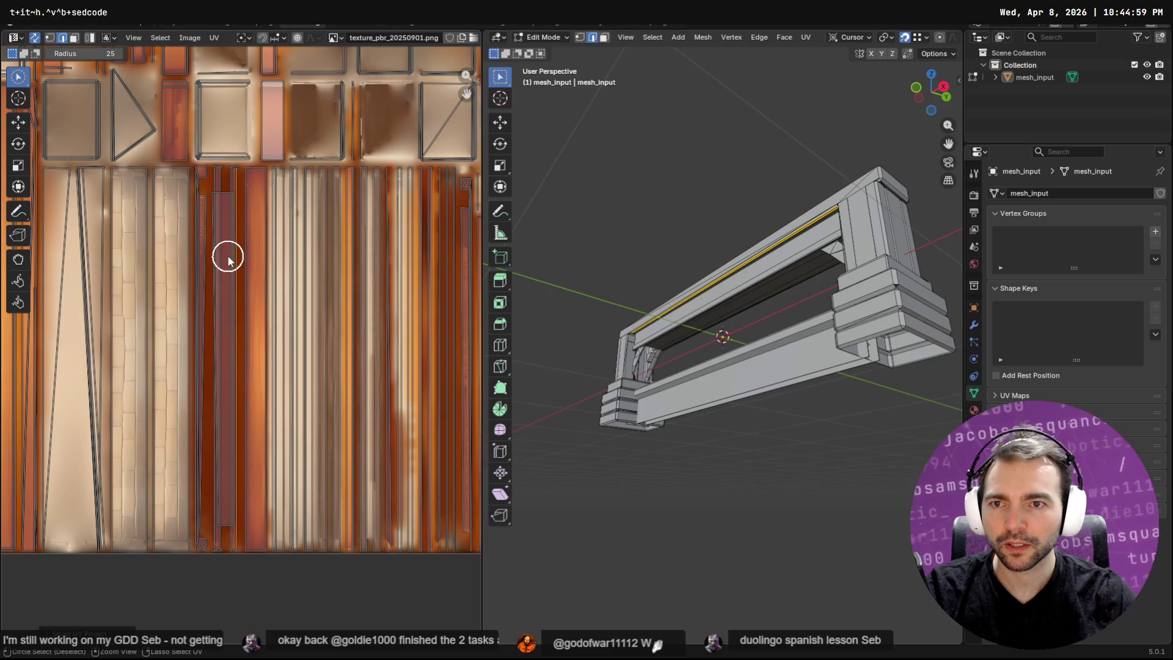
scroll(228, 263, down, 1)
click(18, 123)
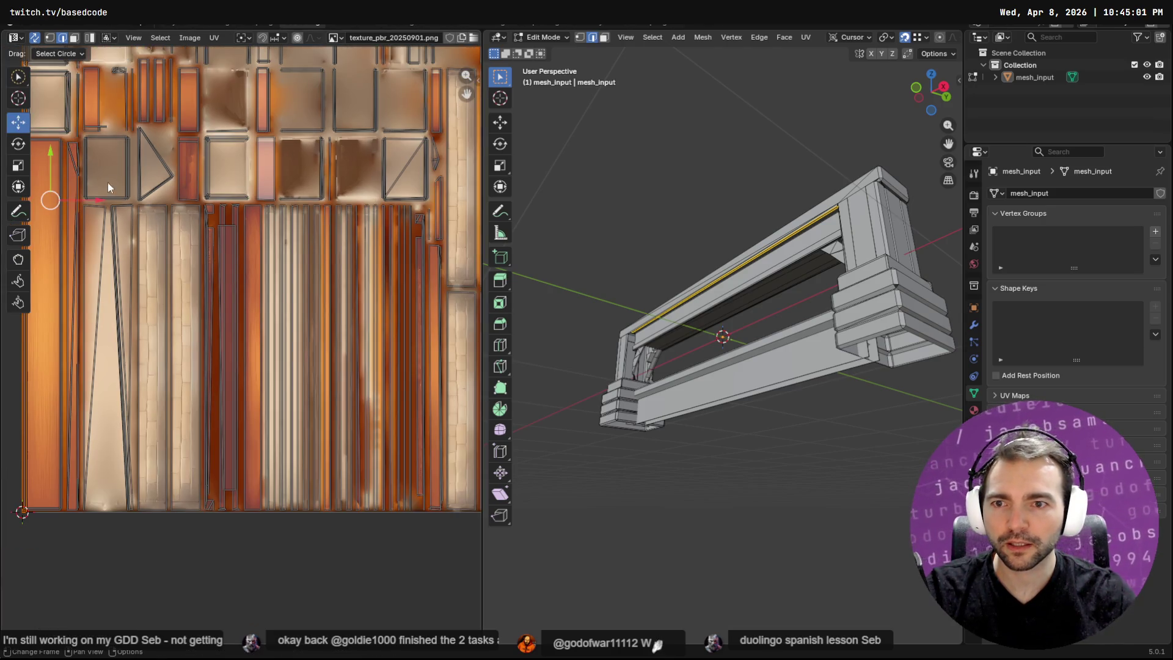
mouse_move(57, 211)
mouse_down()
mouse_move(128, 333)
mouse_move(100, 372)
mouse_up()
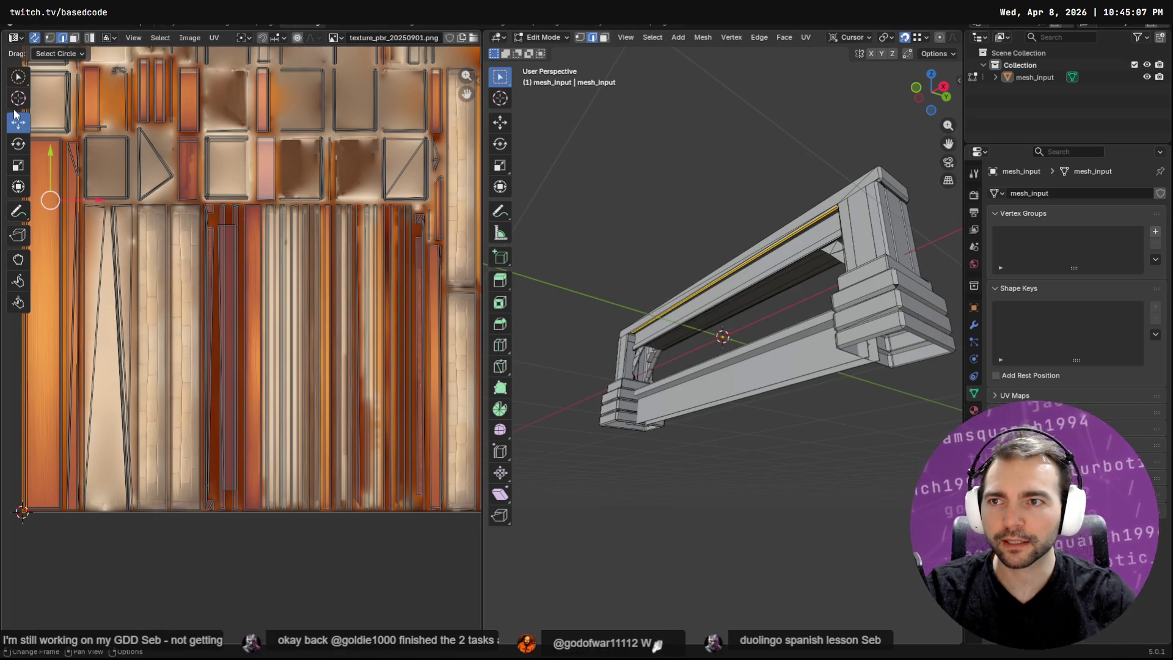
Scale and reposition the strip's UVs so they sit on a wood-grain stripe.
click(19, 77)
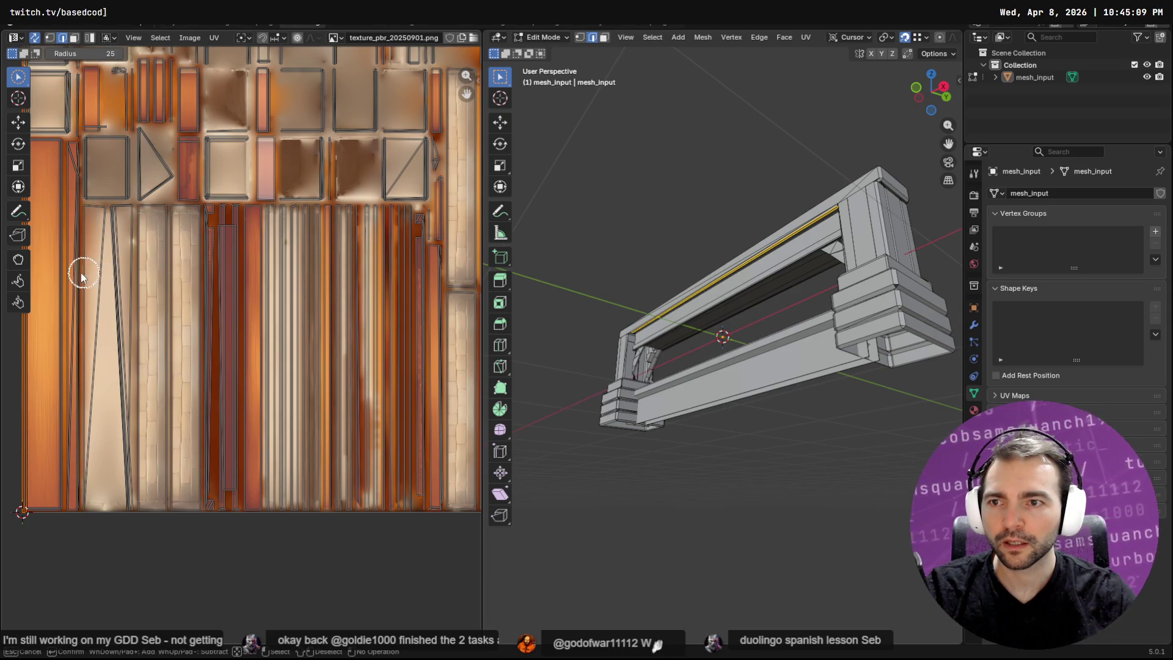
click(19, 123)
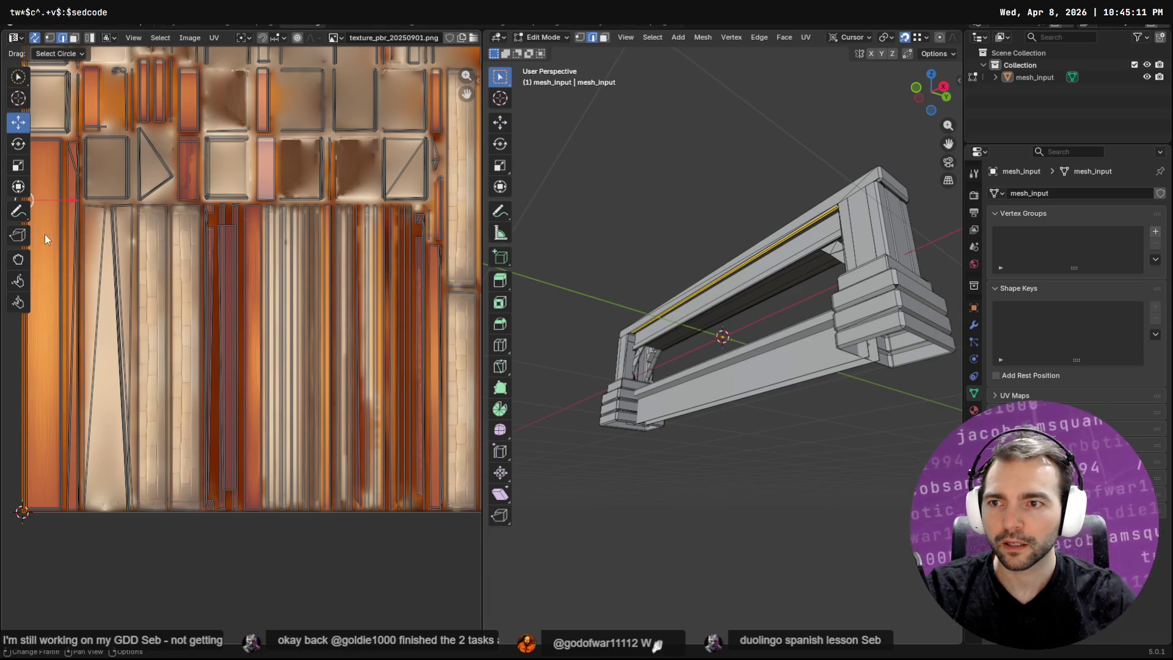
drag(97, 201, 284, 244)
key(s)
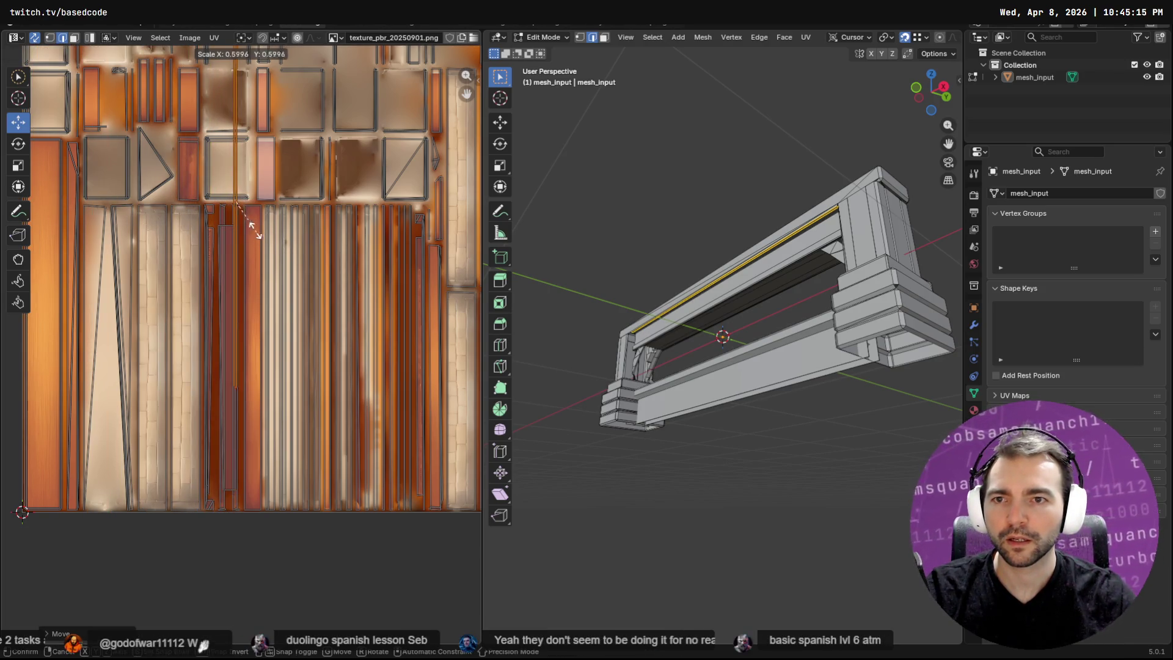
click(256, 237)
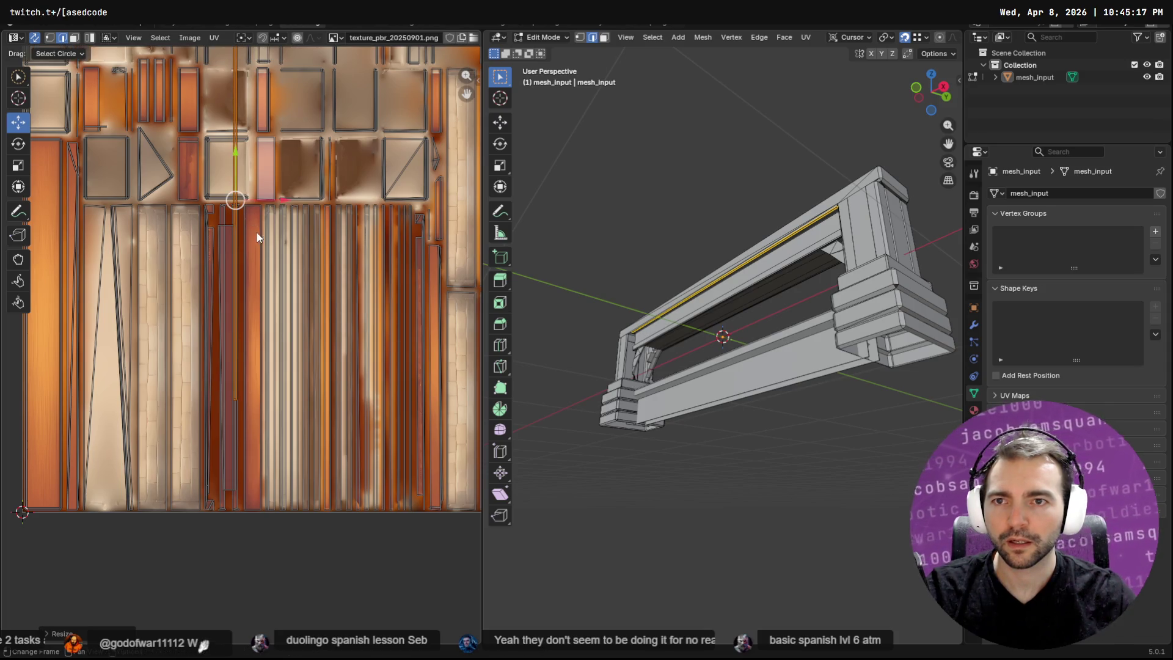
drag(236, 200, 237, 353)
key(s)
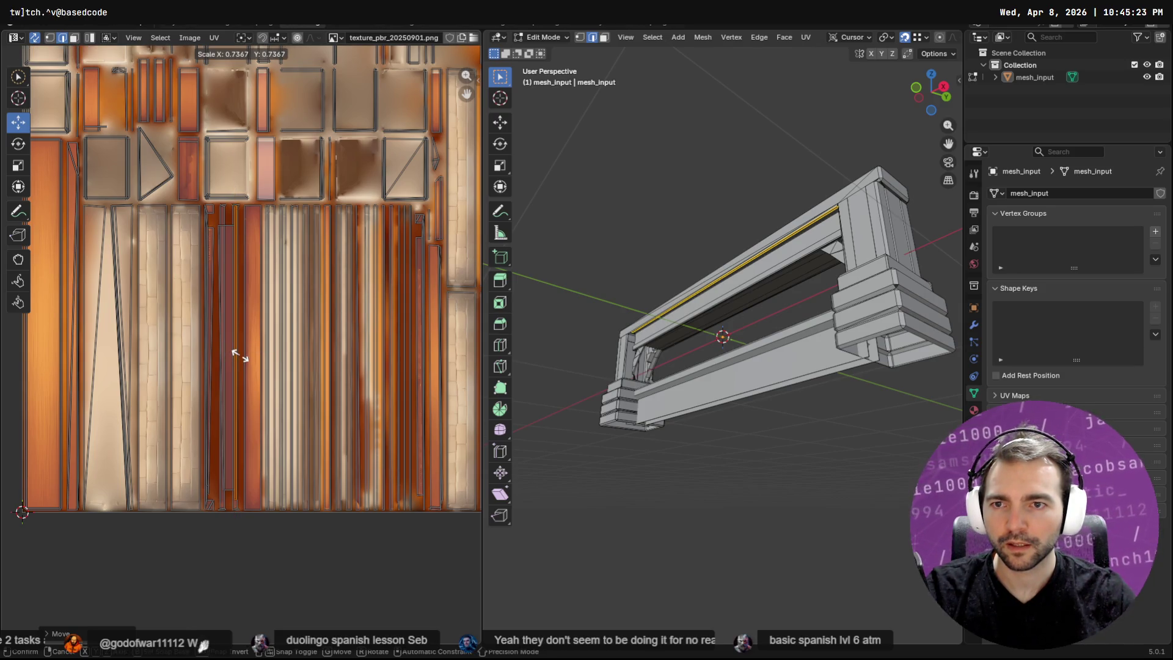
click(236, 349)
scroll(236, 348, up, 5)
drag(227, 351, 249, 350)
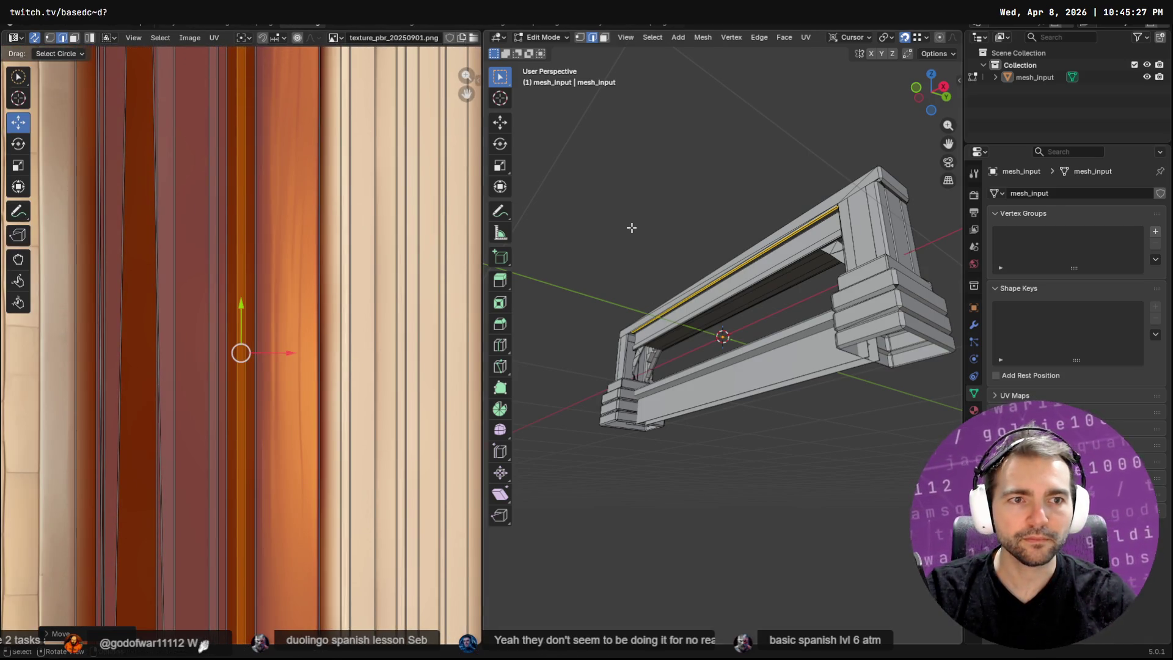
Return to Layout and orbit to view the newly textured strip.
click(175, 22)
mouse_move(526, 211)
middle_down()
mouse_move(543, 226)
mouse_move(466, 264)
mouse_move(445, 234)
mouse_move(445, 204)
mouse_move(482, 226)
middle_up()
scroll(485, 267, up, 8)
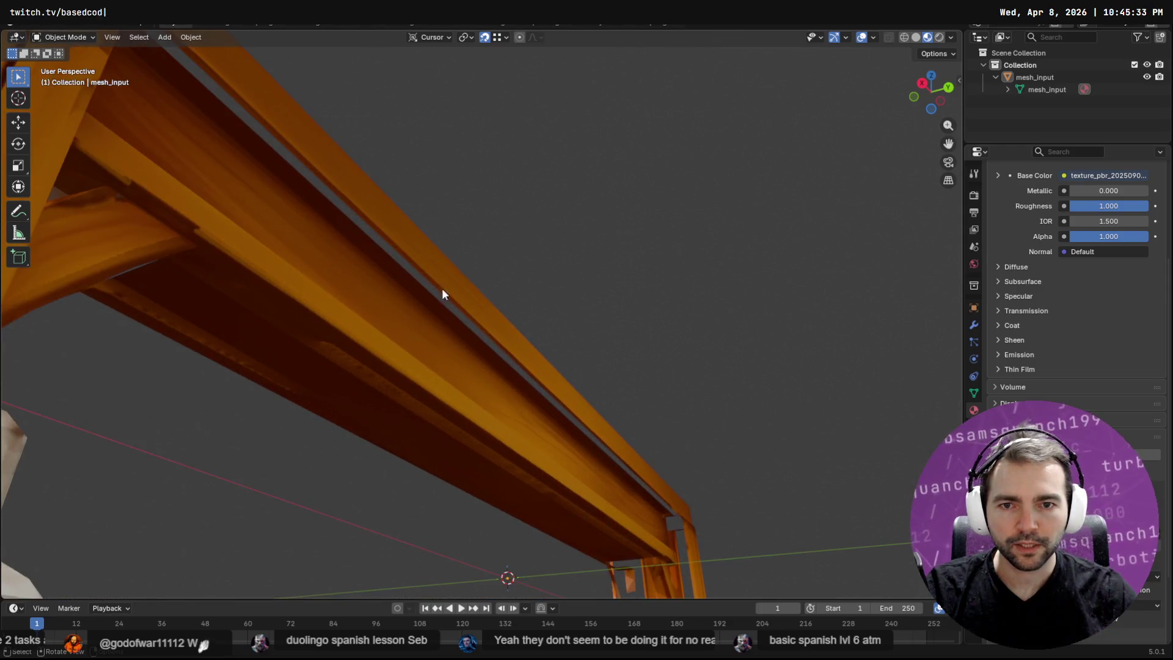
In Edit Mode, select the beam's second edge gap and bridge its loops via F3.
click(444, 292)
key(Tab)
alt+click(443, 305)
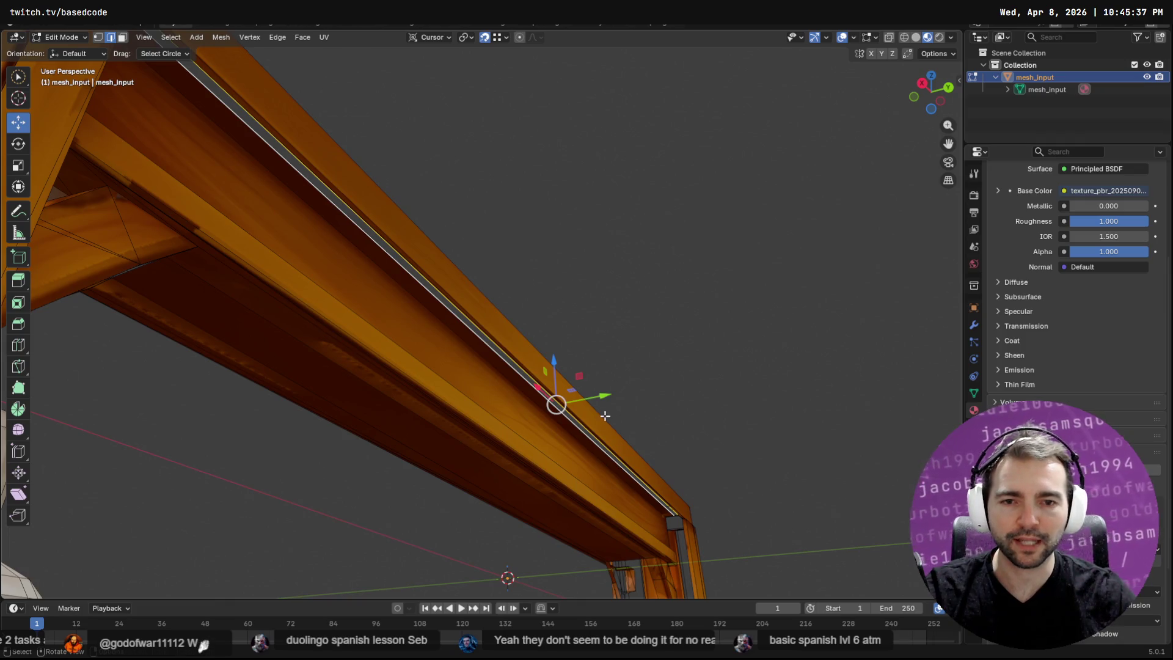
key(F3)
key(Down)
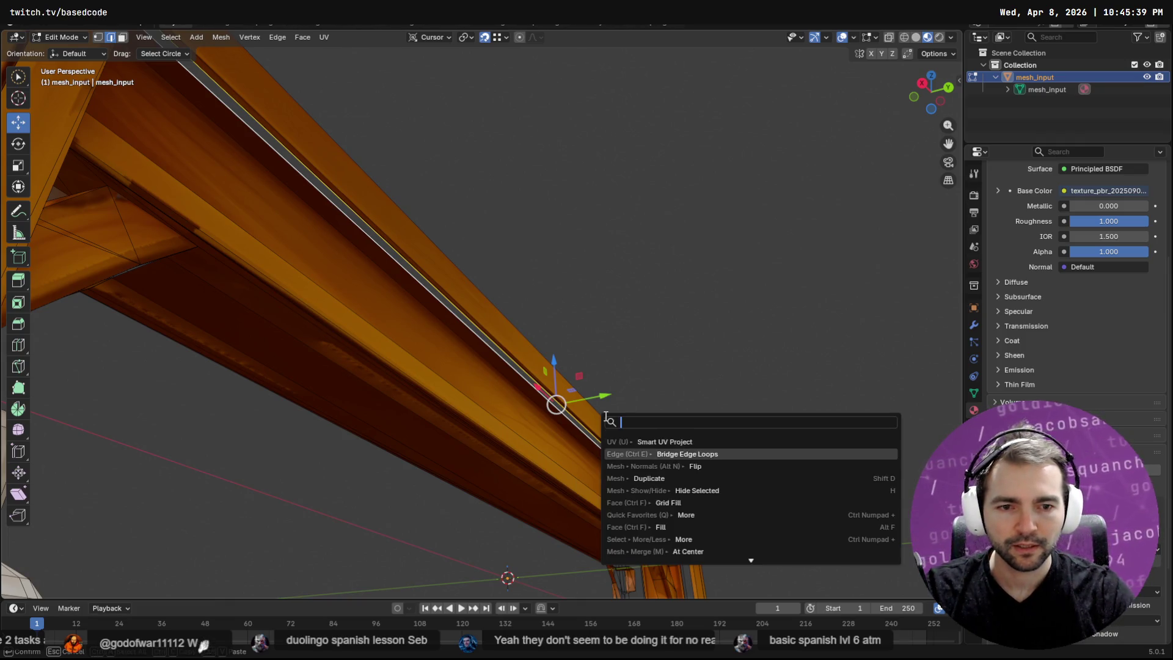
key(Return)
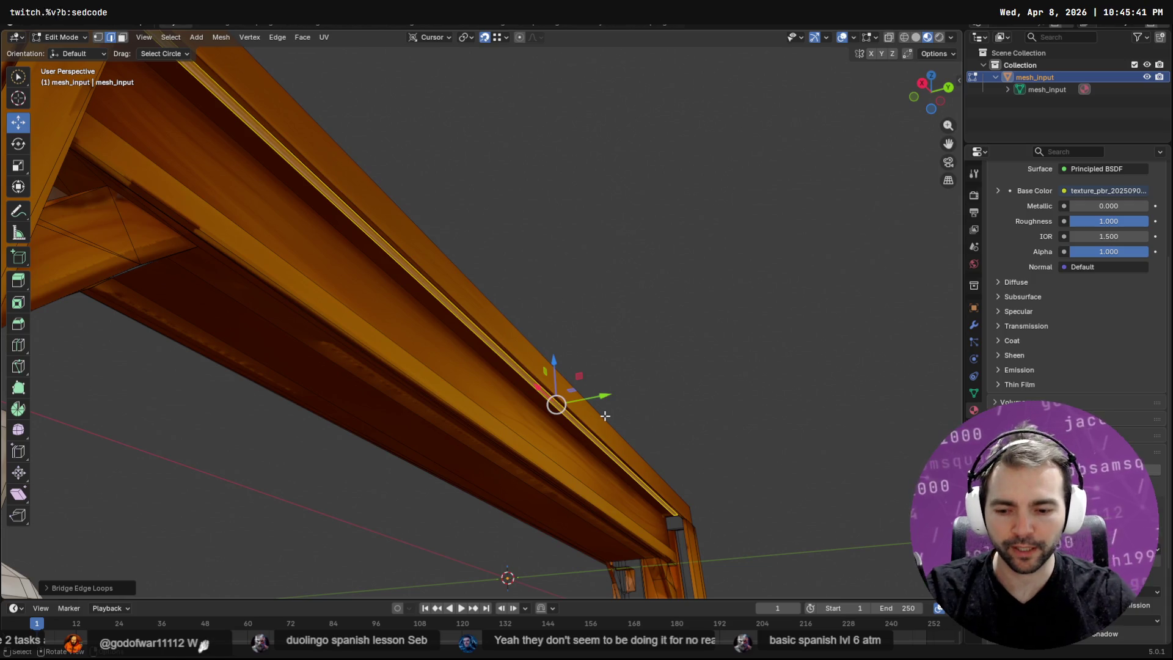
Smart UV Project the new faces with defaults and open the UV Editing workspace.
key(u)
key(Down)
key(Return)
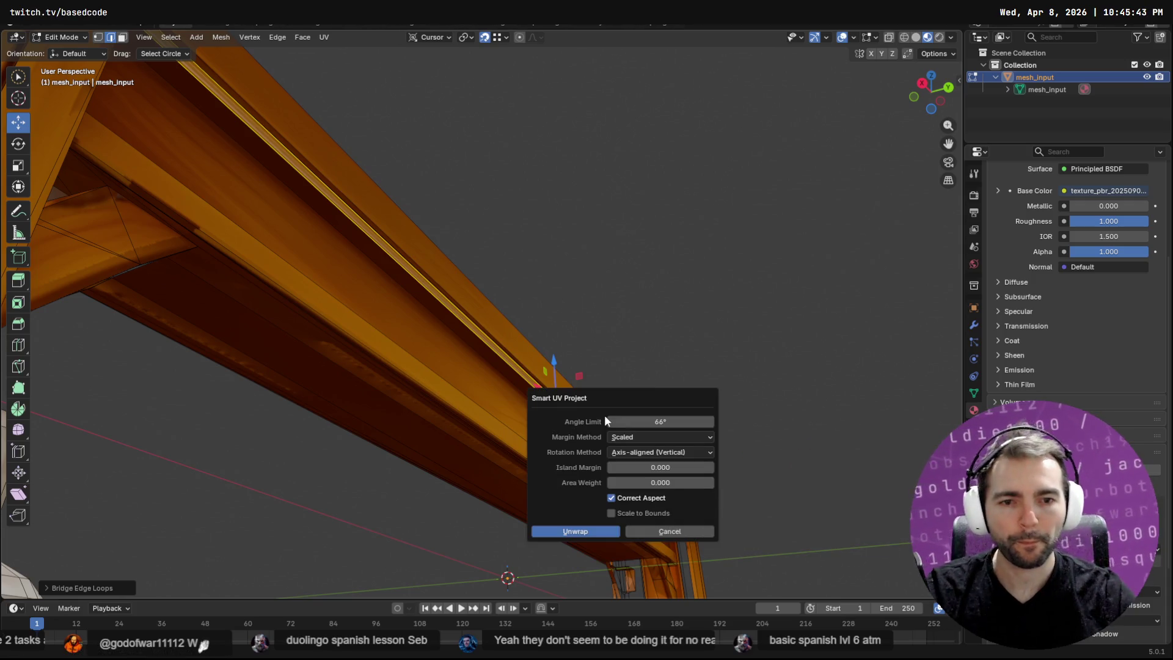
key(Return)
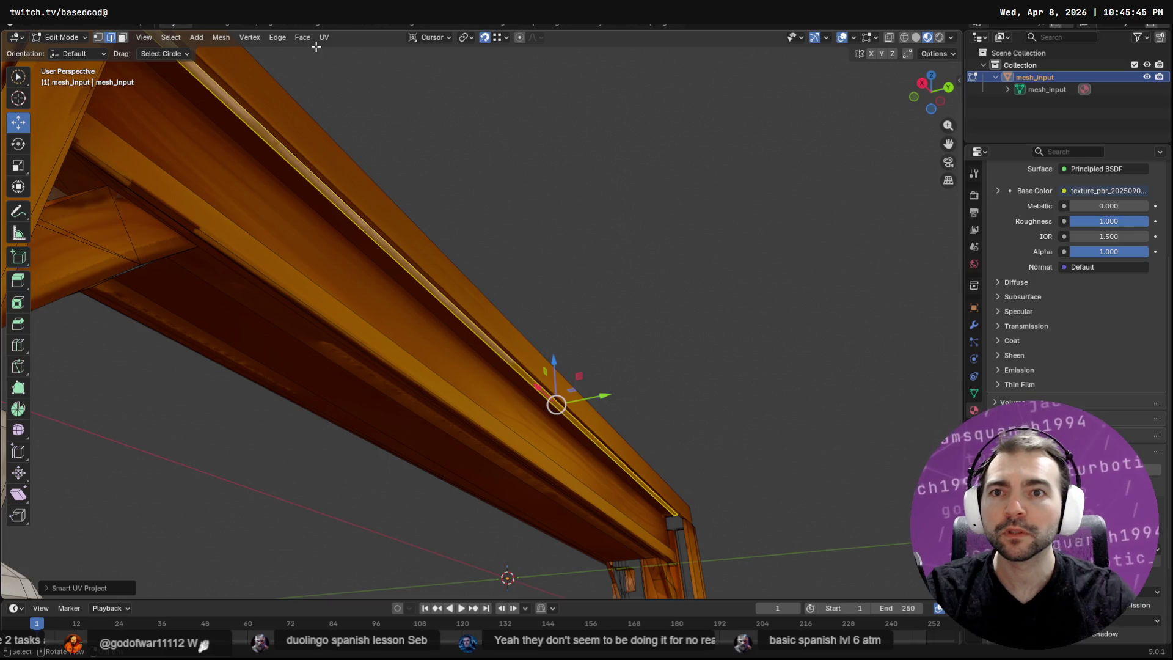
click(307, 26)
scroll(275, 295, down, 5)
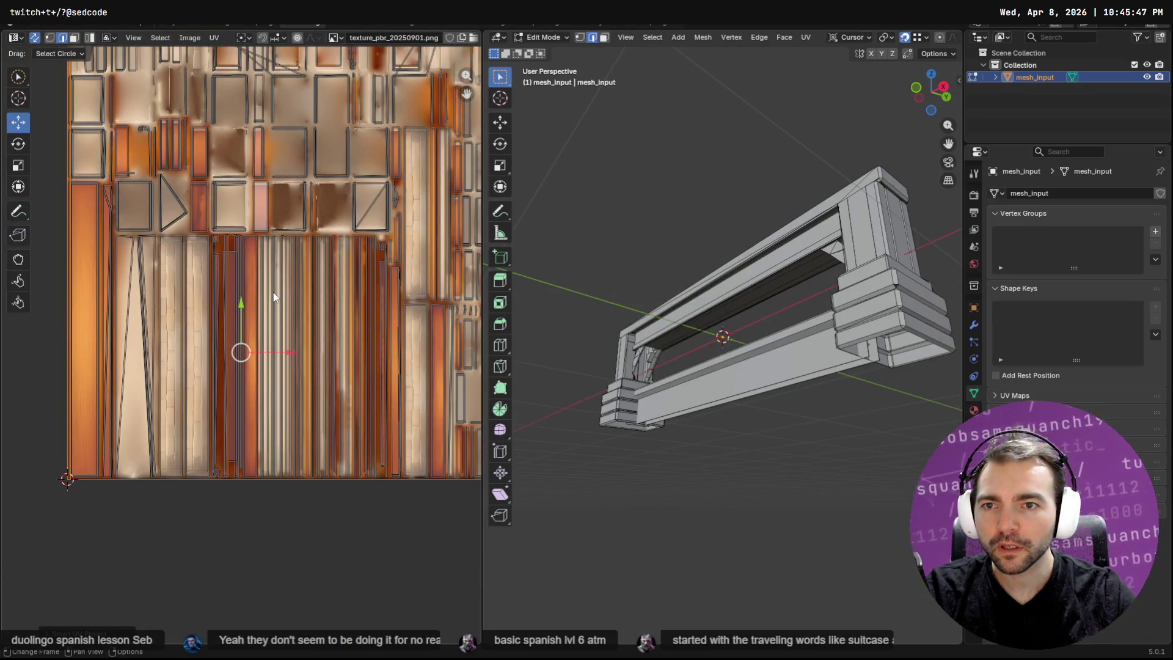
Brush-select the long brace UV strip and try a move, undoing it.
key(g)
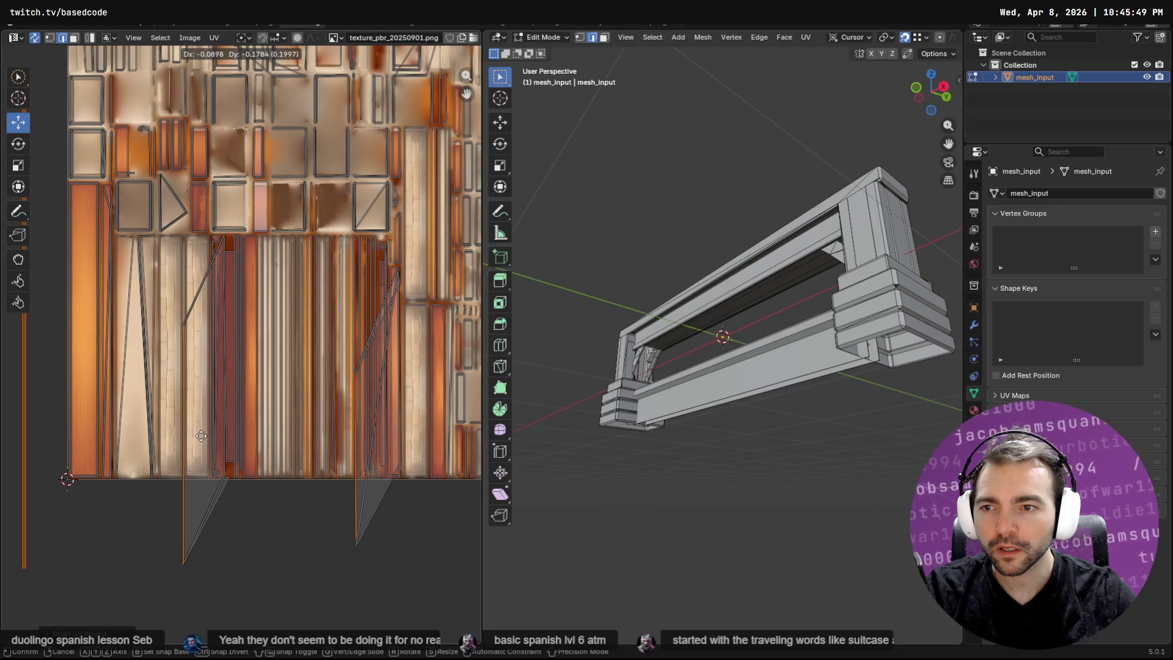
key(Escape)
click(18, 77)
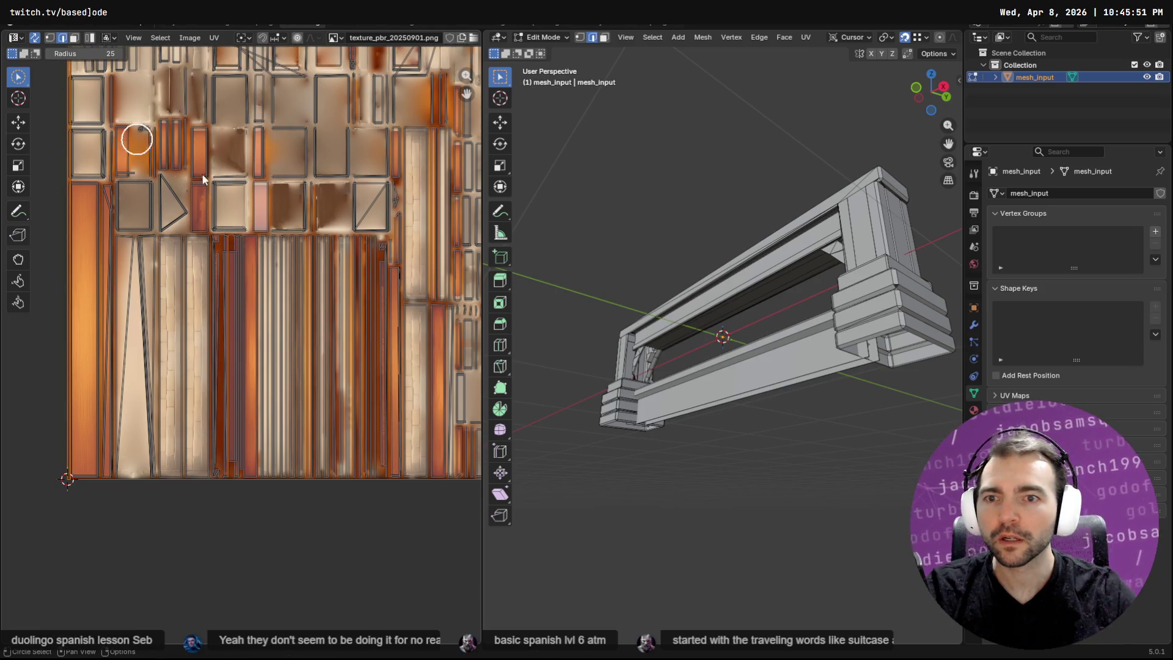
drag(218, 362, 374, 366)
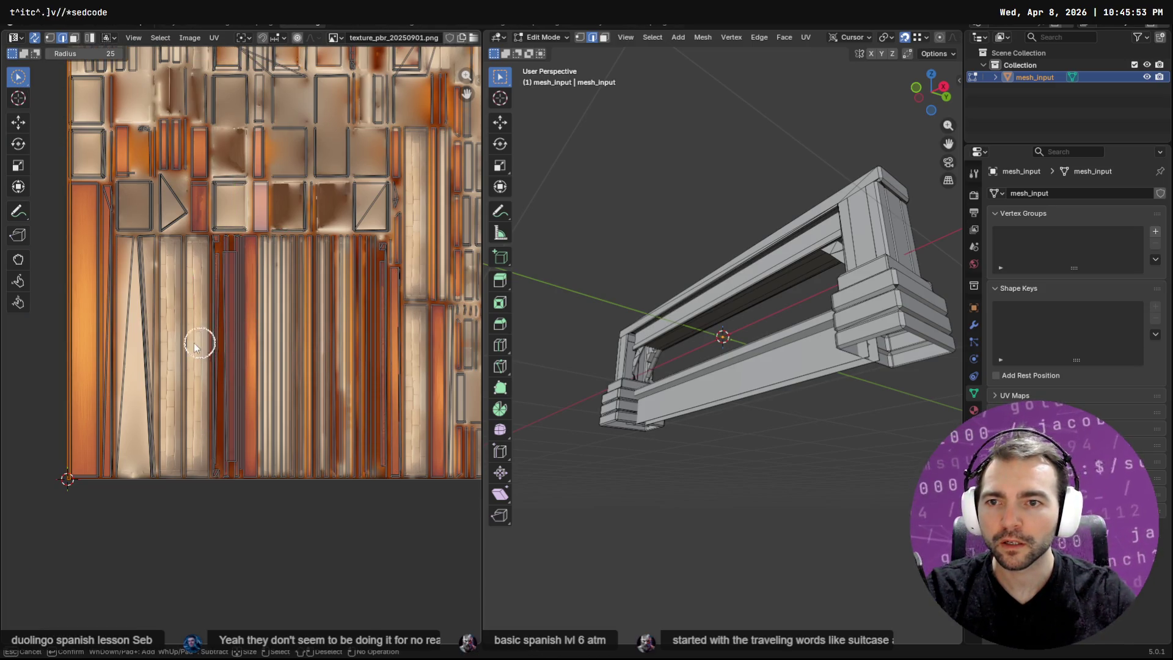
click(18, 122)
mouse_move(149, 232)
mouse_down()
mouse_move(125, 318)
mouse_move(132, 332)
mouse_up()
key(ctrl+z)
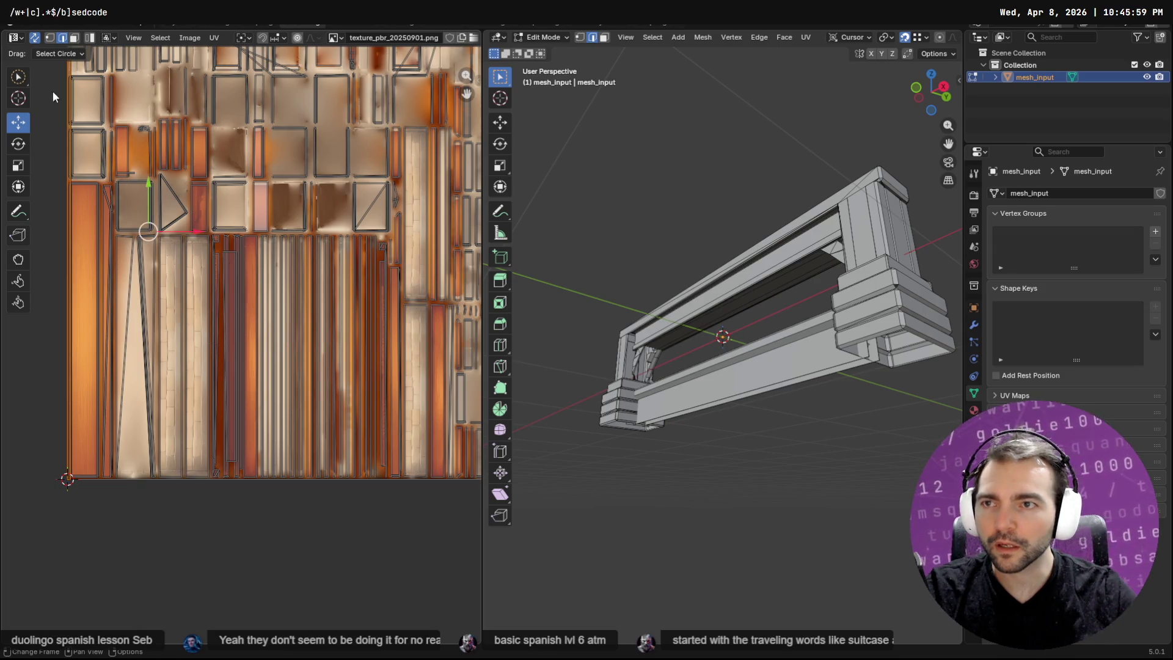
Move the orange UV strip over the vertical wood grain and scale it to fit.
click(18, 76)
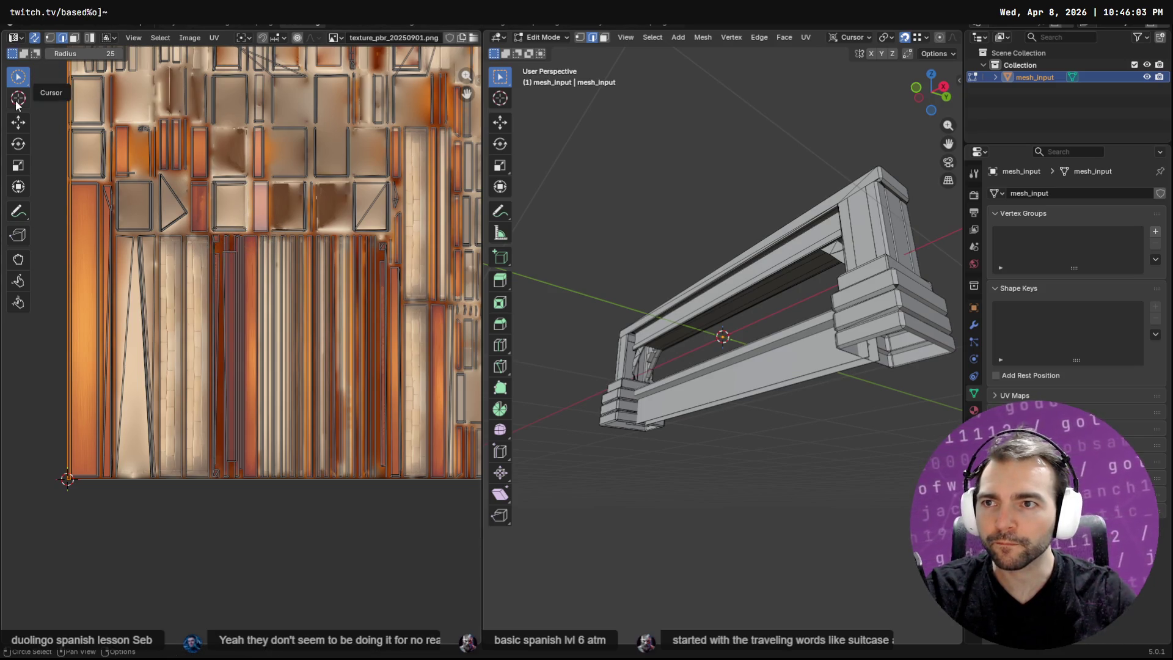
click(18, 122)
mouse_move(82, 227)
mouse_down()
mouse_move(190, 385)
mouse_move(250, 381)
mouse_move(233, 359)
mouse_move(227, 368)
mouse_up()
key(s)
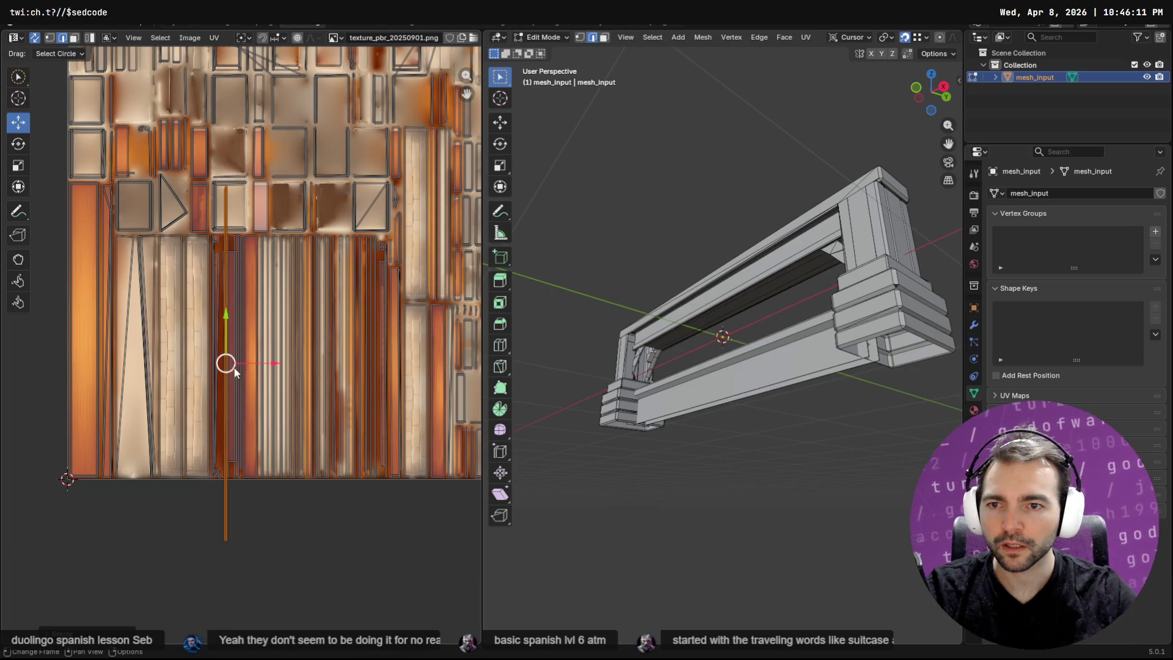
scroll(225, 368, up, 2)
click(216, 367)
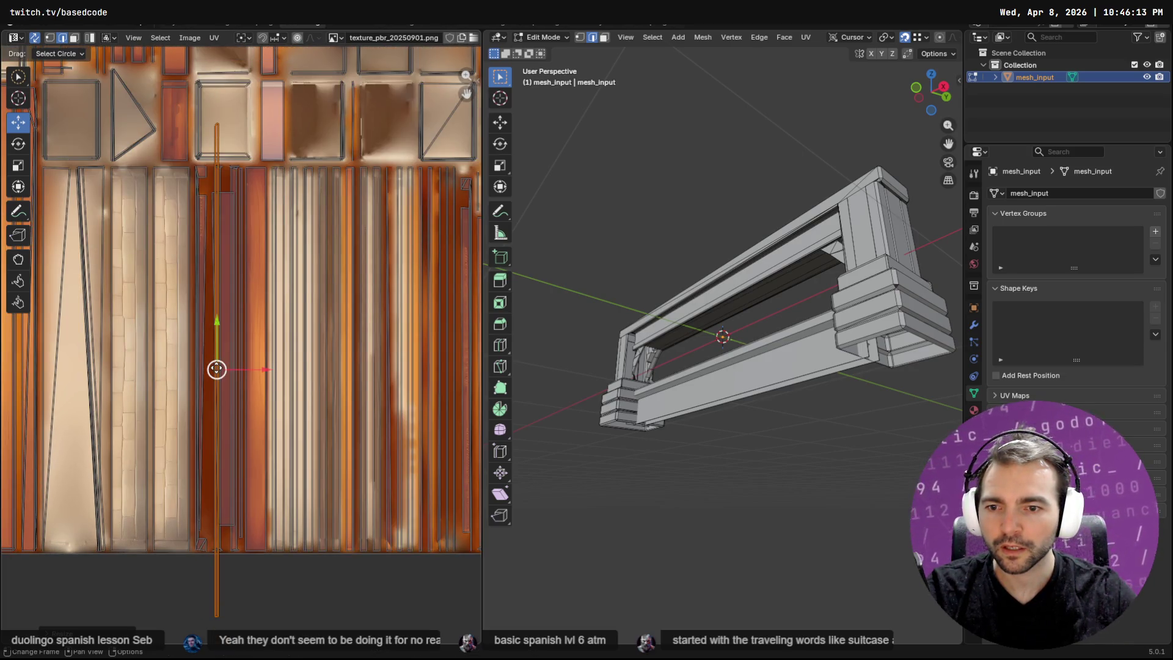
Nudge the strip slightly sideways and switch to the Shading workspace for a textured preview.
scroll(219, 376, up, 3)
key(s)
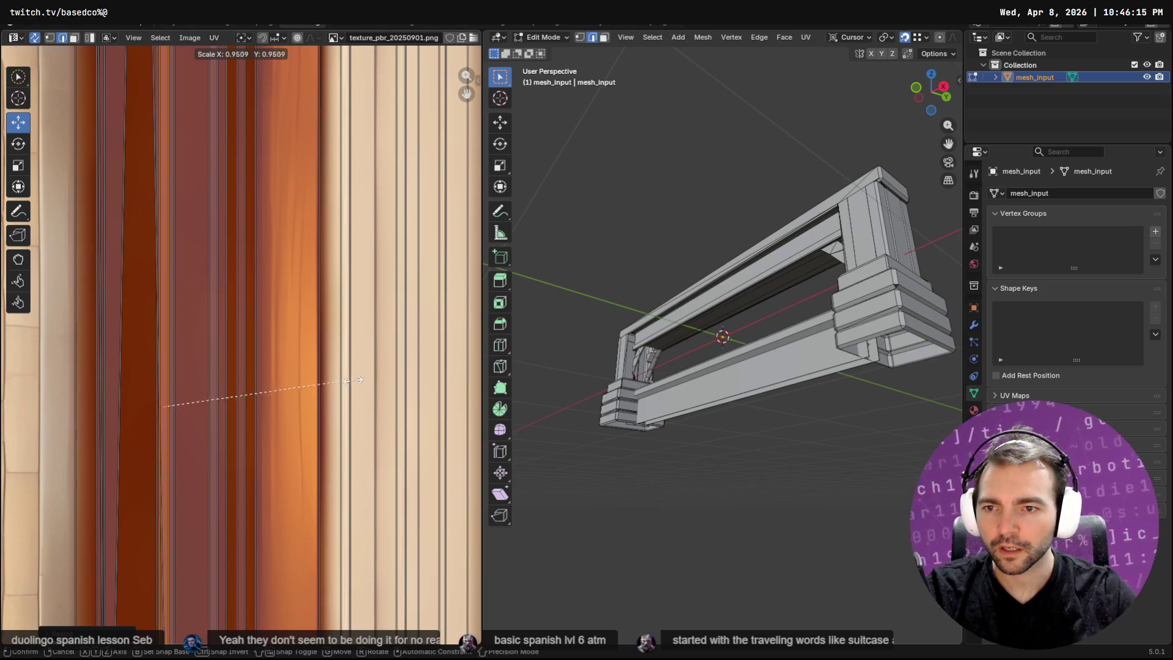
key(Escape)
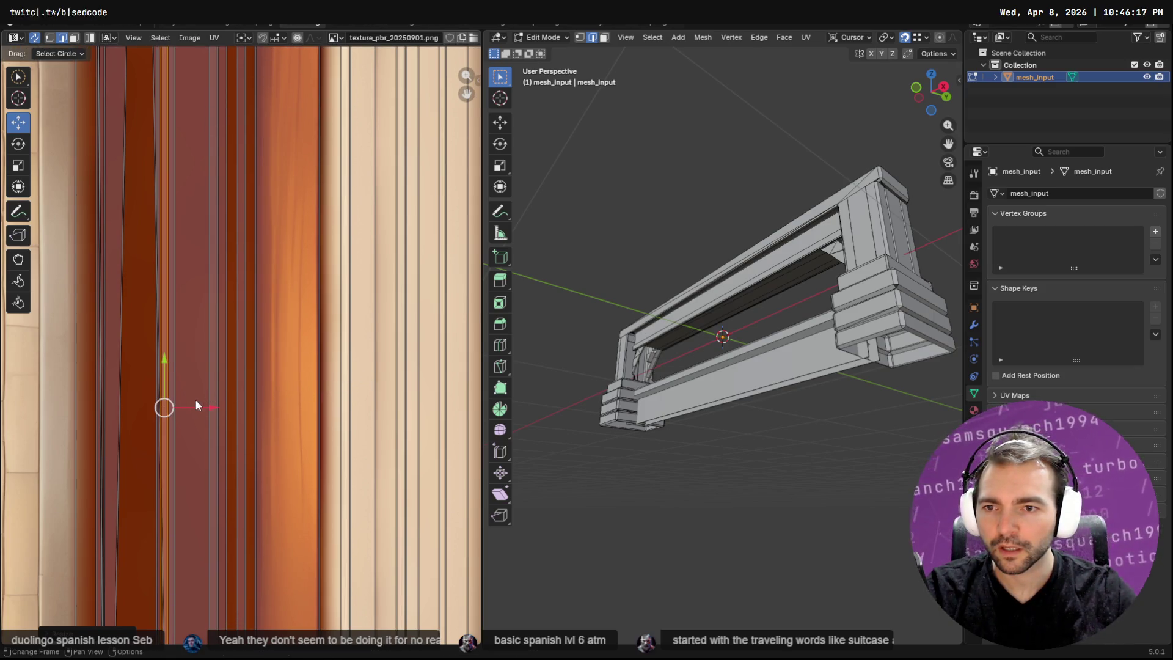
key(g)
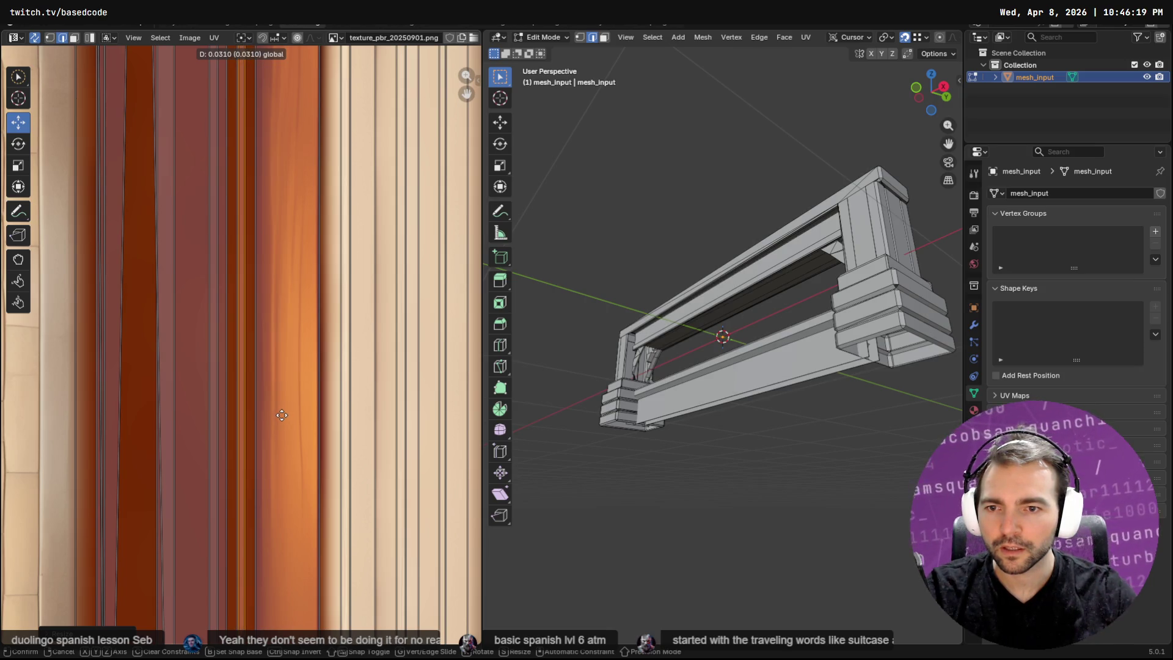
click(280, 415)
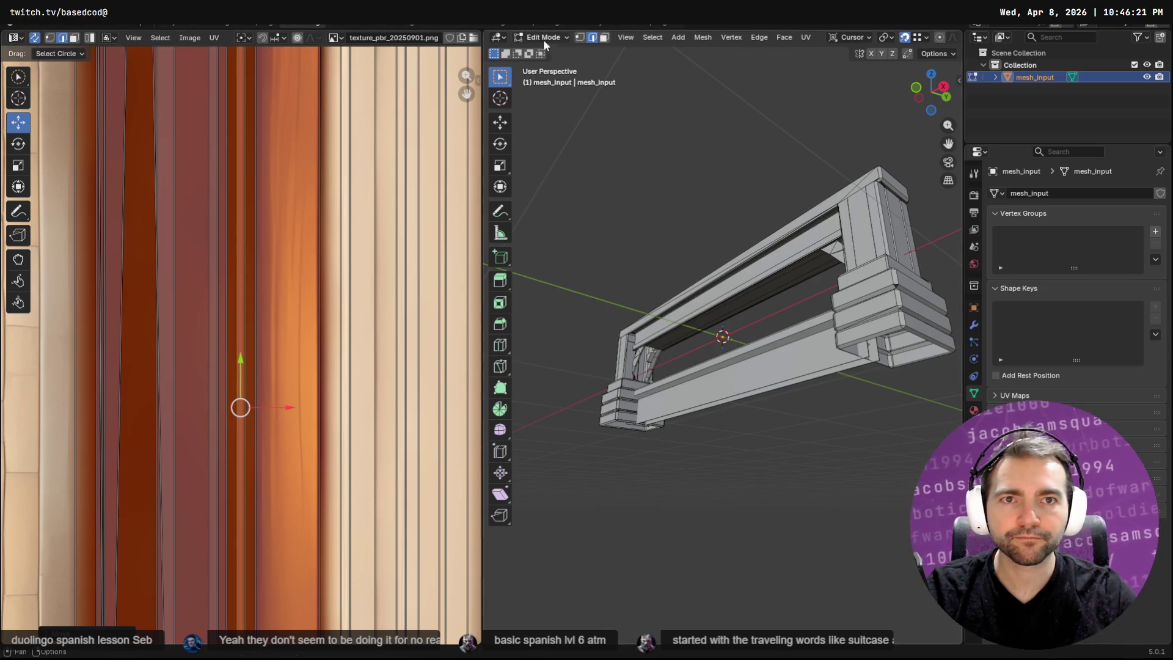
click(167, 23)
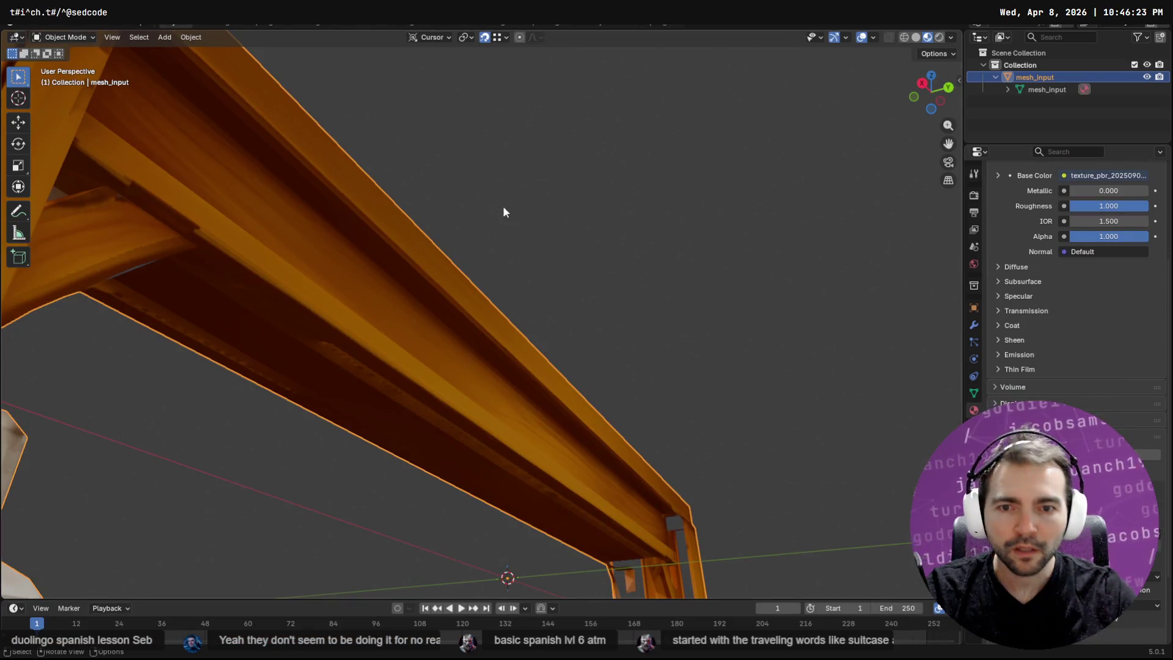
Export the textured fence mesh as a Wavefront OBJ from Quick Favorites.
middle_drag(592, 334, 567, 351)
scroll(567, 360, down, 8)
mouse_move(694, 379)
middle_down()
mouse_move(483, 394)
mouse_move(394, 384)
mouse_move(545, 404)
mouse_move(625, 392)
mouse_move(472, 396)
mouse_move(533, 412)
middle_up()
mouse_move(607, 395)
middle_down()
mouse_move(495, 391)
mouse_move(550, 314)
mouse_move(438, 381)
mouse_move(588, 379)
mouse_move(839, 419)
mouse_move(579, 405)
middle_up()
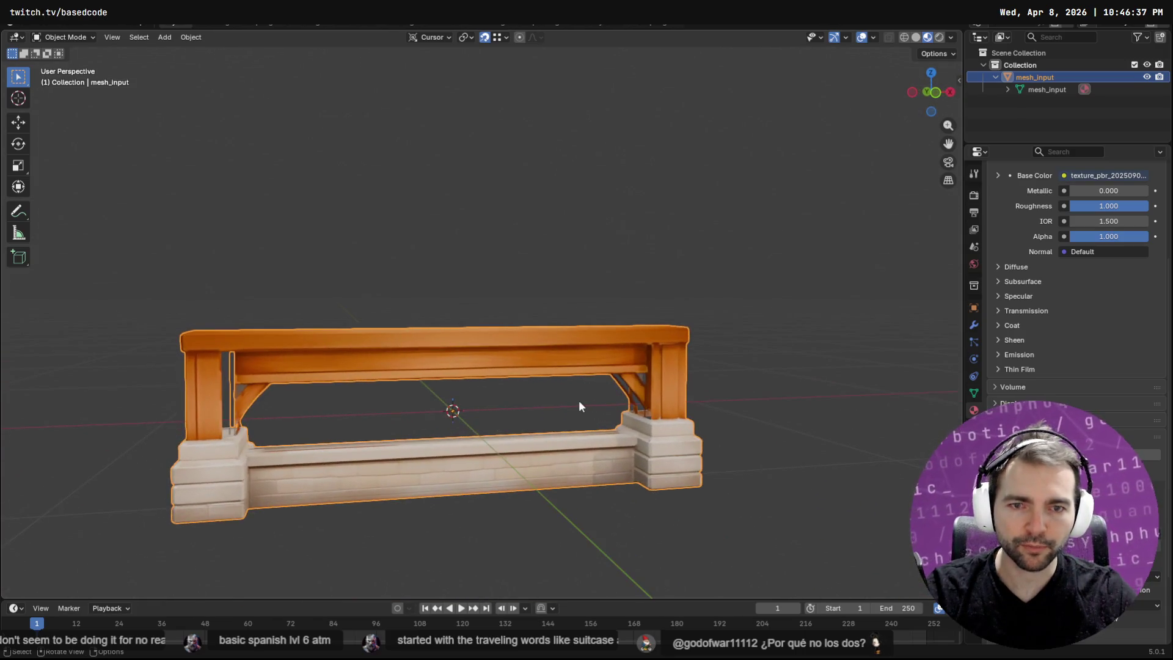
key(q)
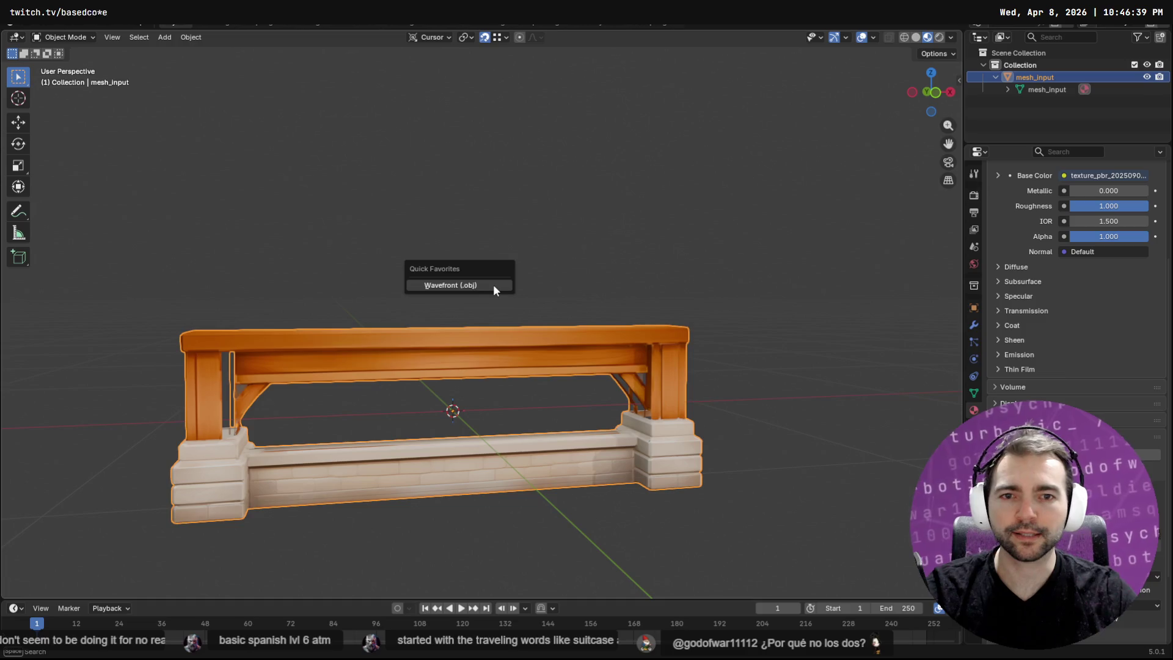
click(494, 284)
key(Return)
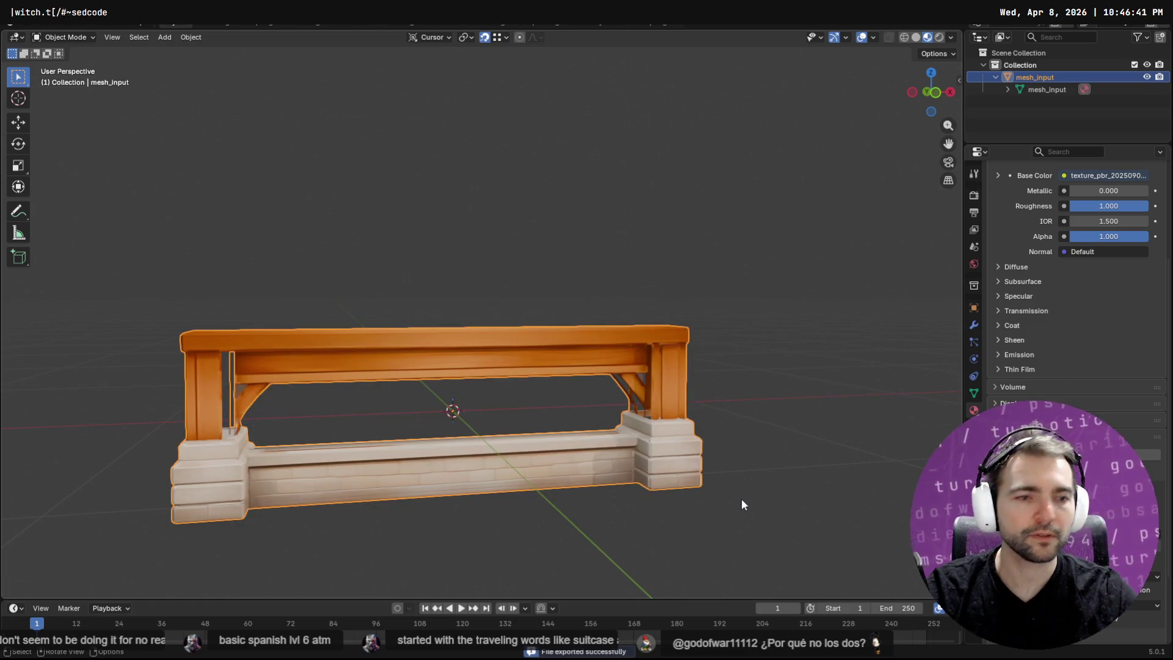
Check the refreshed mesh in Godot's Wainscoting scene, then return to Blender.
key(alt+Tab)
mouse_move(561, 299)
middle_down()
mouse_move(617, 265)
mouse_move(830, 321)
mouse_move(655, 309)
mouse_move(724, 207)
middle_up()
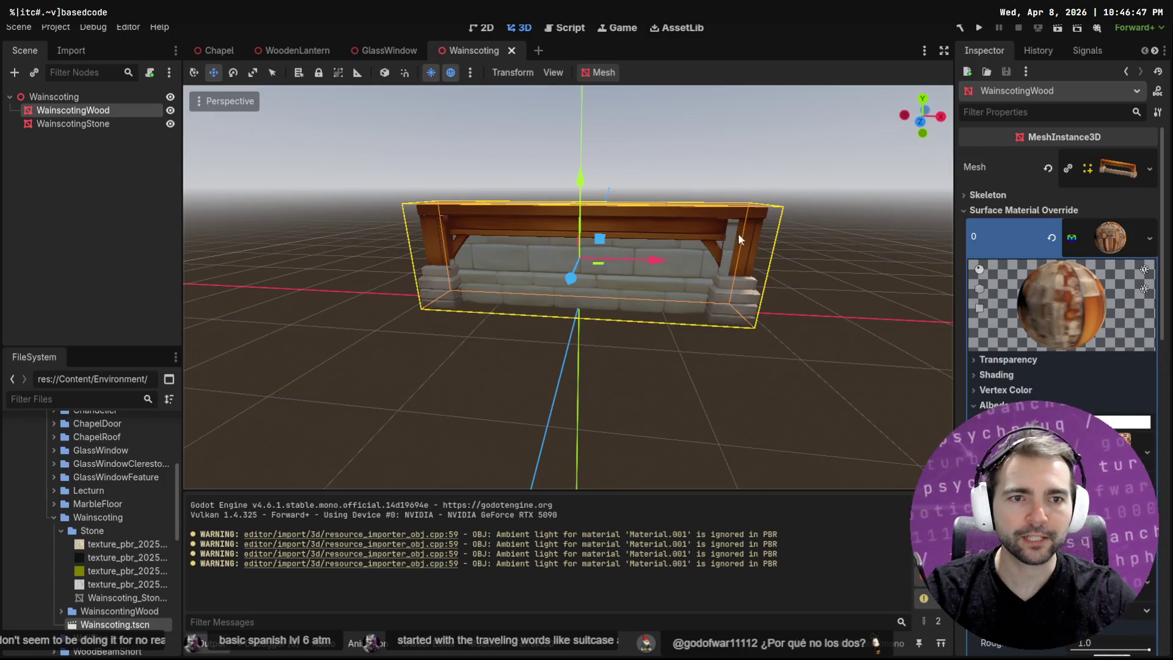
key(alt+Tab)
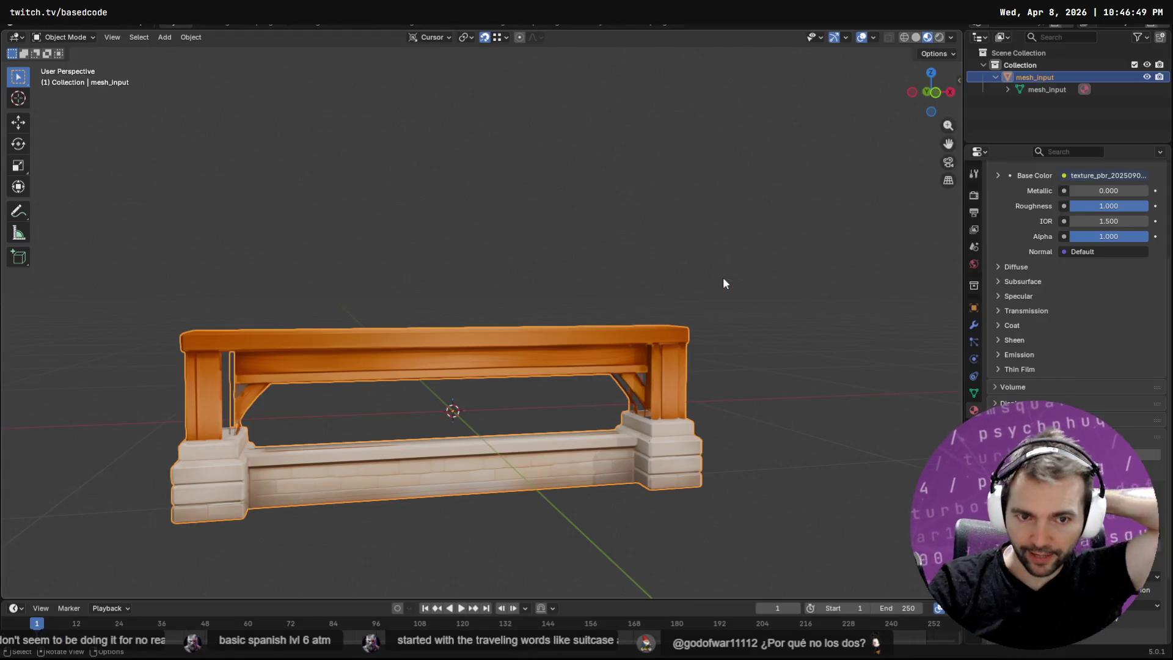
Zoom and pan toward the bench's left corner post and braces, then enter Edit Mode.
scroll(276, 367, up, 3)
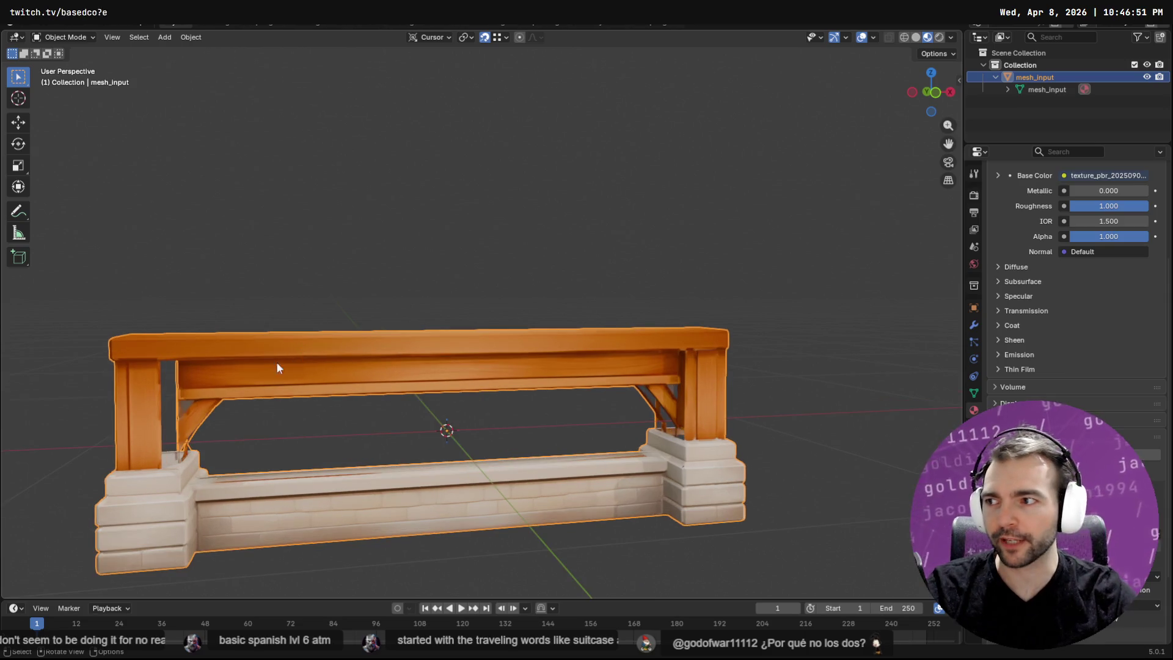
mouse_move(348, 380)
shift+middle_down()
mouse_move(624, 332)
mouse_move(557, 333)
shift+middle_up()
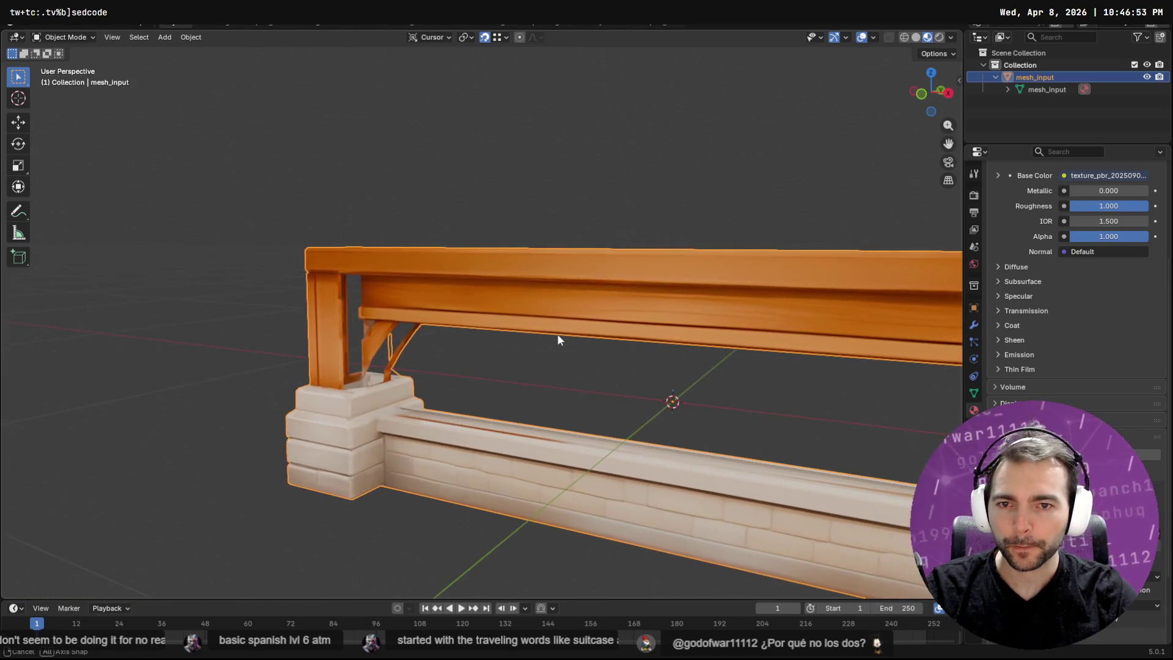
key(Tab)
scroll(310, 322, up, 5)
scroll(309, 322, down, 5)
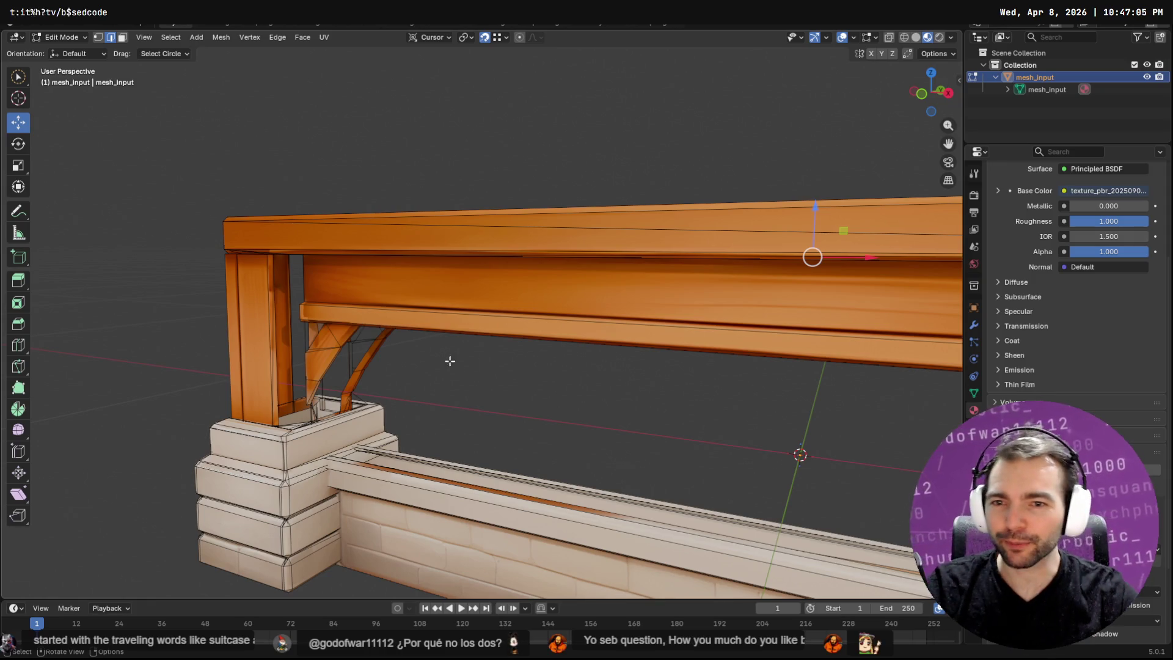
Orbit toward the bench's right end and frame the selected geometry via Quick Favorites.
scroll(449, 361, down, 5)
mouse_move(669, 356)
middle_down()
mouse_move(675, 256)
mouse_move(718, 270)
mouse_move(777, 265)
mouse_move(780, 248)
mouse_move(640, 272)
middle_up()
scroll(638, 272, up, 2)
scroll(641, 273, down, 4)
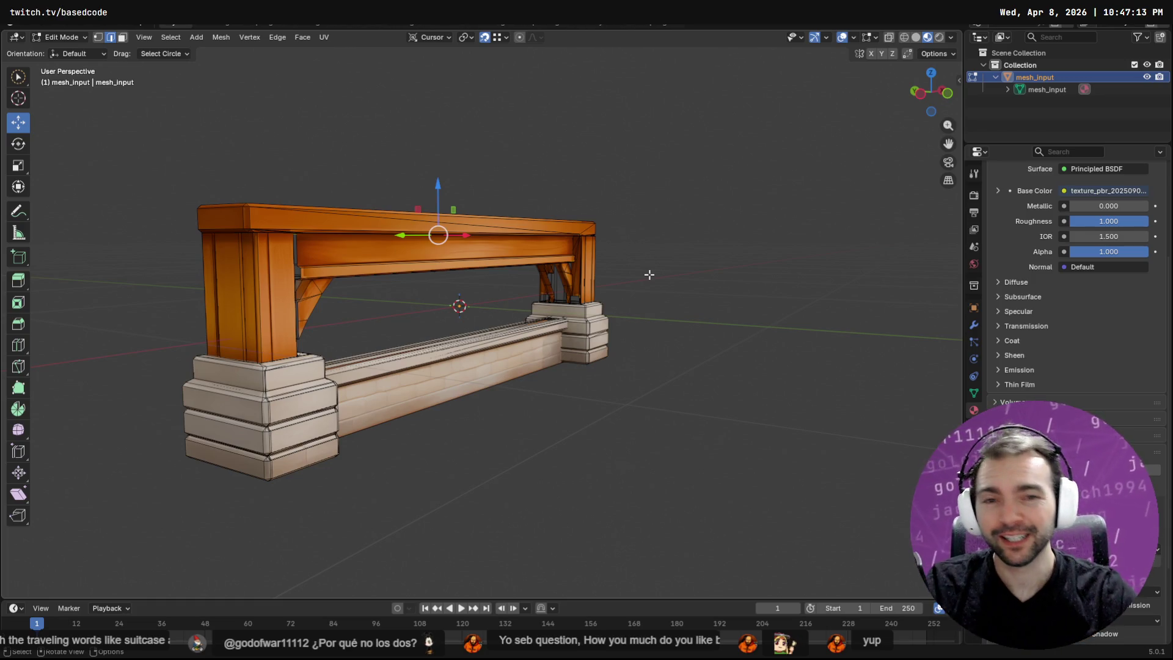
scroll(595, 279, up, 5)
mouse_move(741, 220)
middle_down()
mouse_move(672, 287)
mouse_move(649, 293)
mouse_move(743, 317)
middle_up()
scroll(649, 293, up, 3)
scroll(743, 317, up, 2)
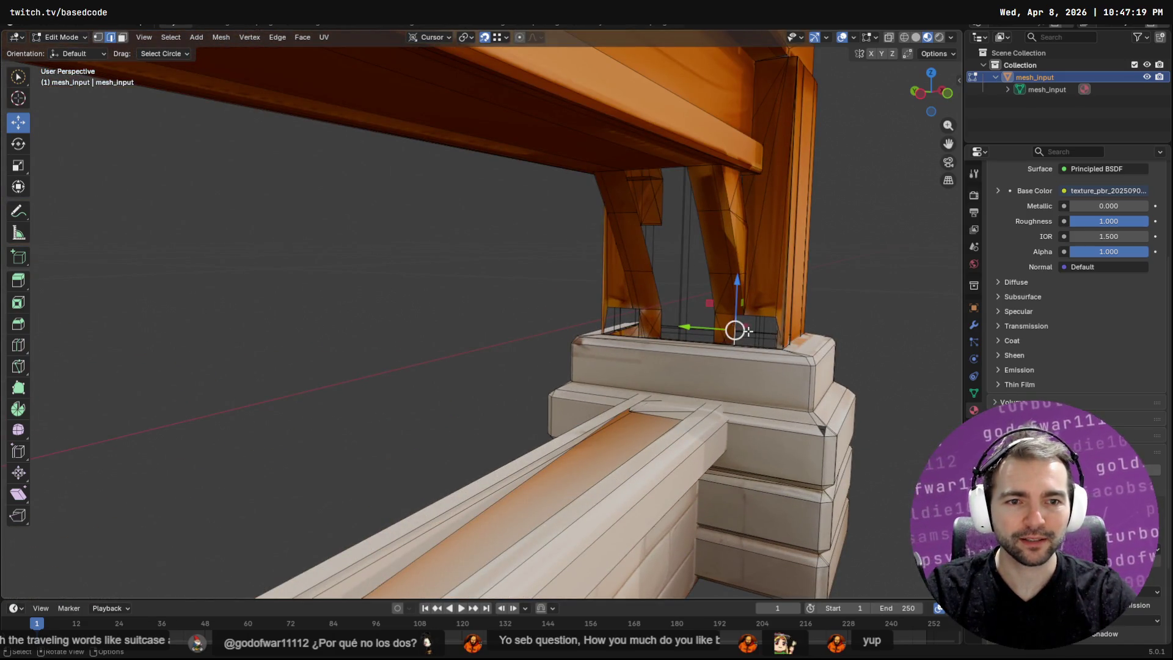
key(q)
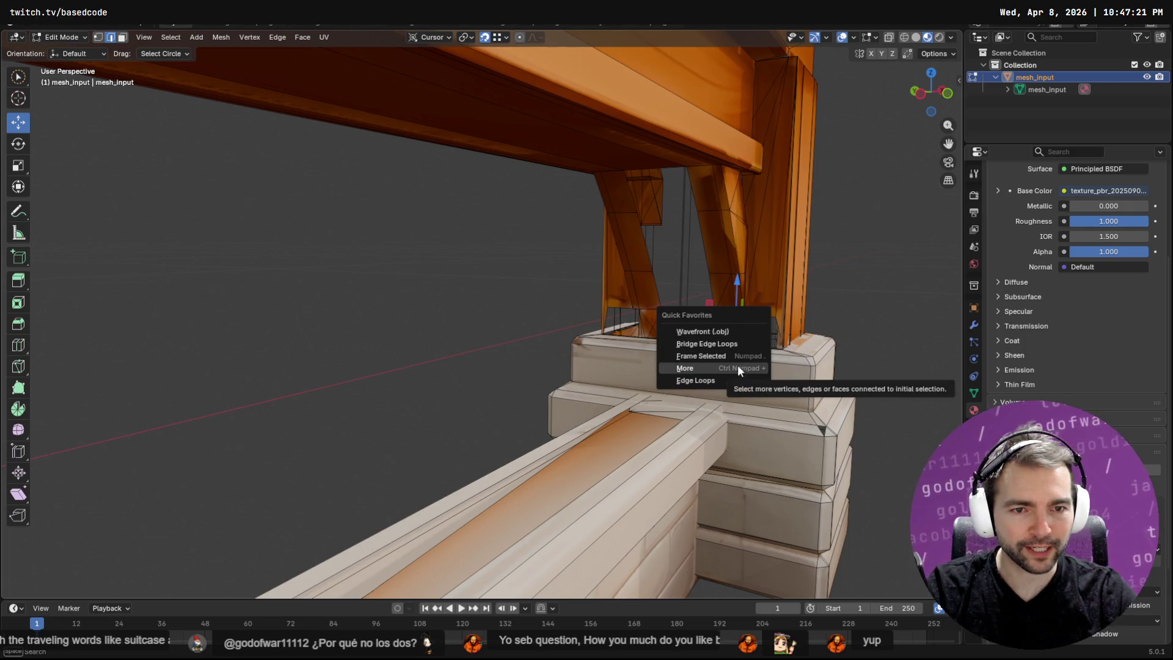
click(731, 356)
Select the top edge at the brace junction and faces on the far post.
scroll(725, 353, down, 3)
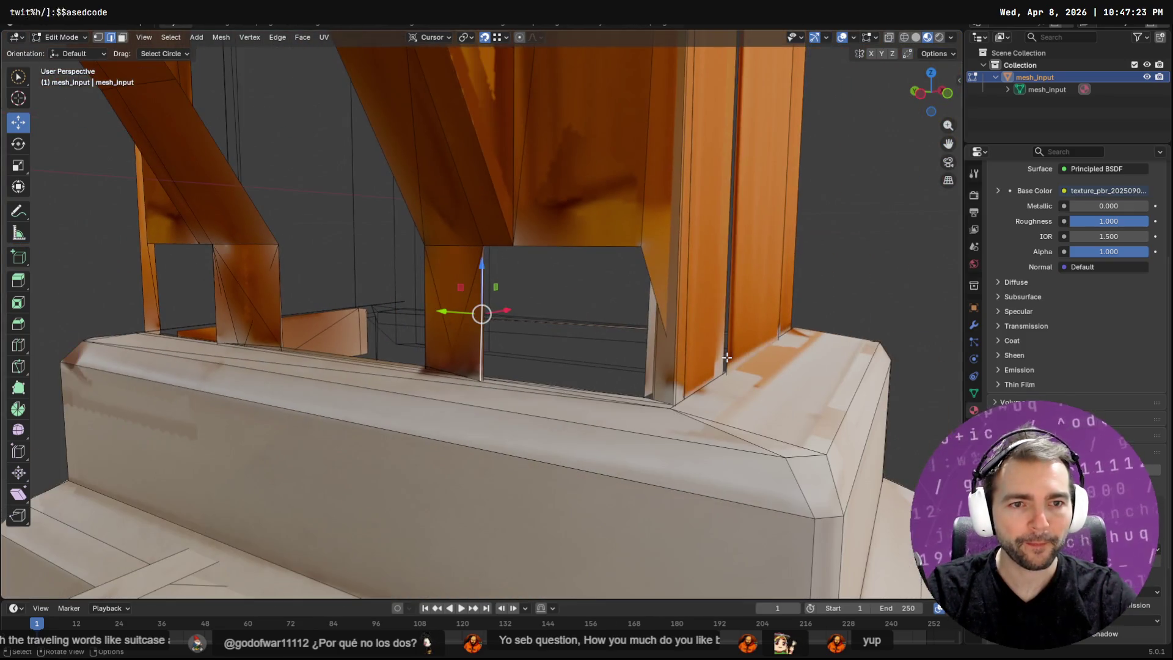
mouse_move(676, 345)
middle_down()
mouse_move(756, 340)
mouse_move(690, 307)
middle_up()
click(588, 241)
mouse_move(741, 262)
middle_down()
mouse_move(684, 268)
mouse_move(720, 279)
mouse_move(702, 265)
mouse_move(683, 273)
mouse_move(704, 278)
mouse_move(536, 292)
mouse_move(530, 281)
mouse_move(526, 293)
mouse_move(526, 238)
mouse_move(815, 267)
mouse_move(417, 306)
middle_up()
click(815, 267)
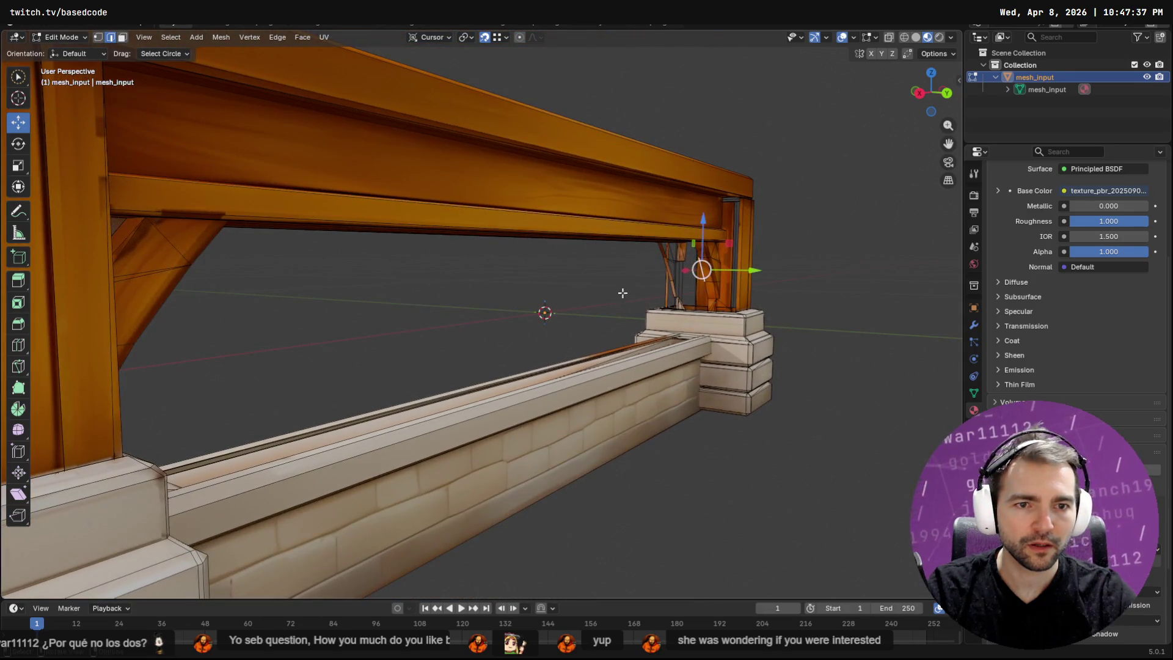
Centre on the far post face, orbit beneath the beam, and pick a bracket-leg face.
scroll(703, 289, up, 3)
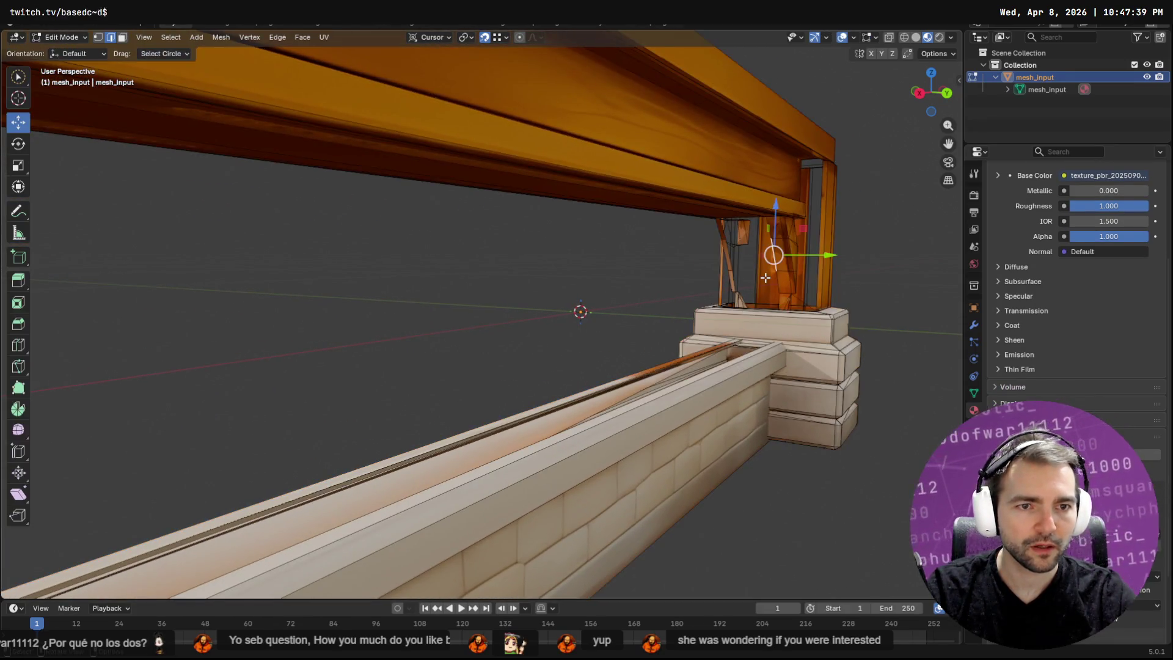
click(122, 40)
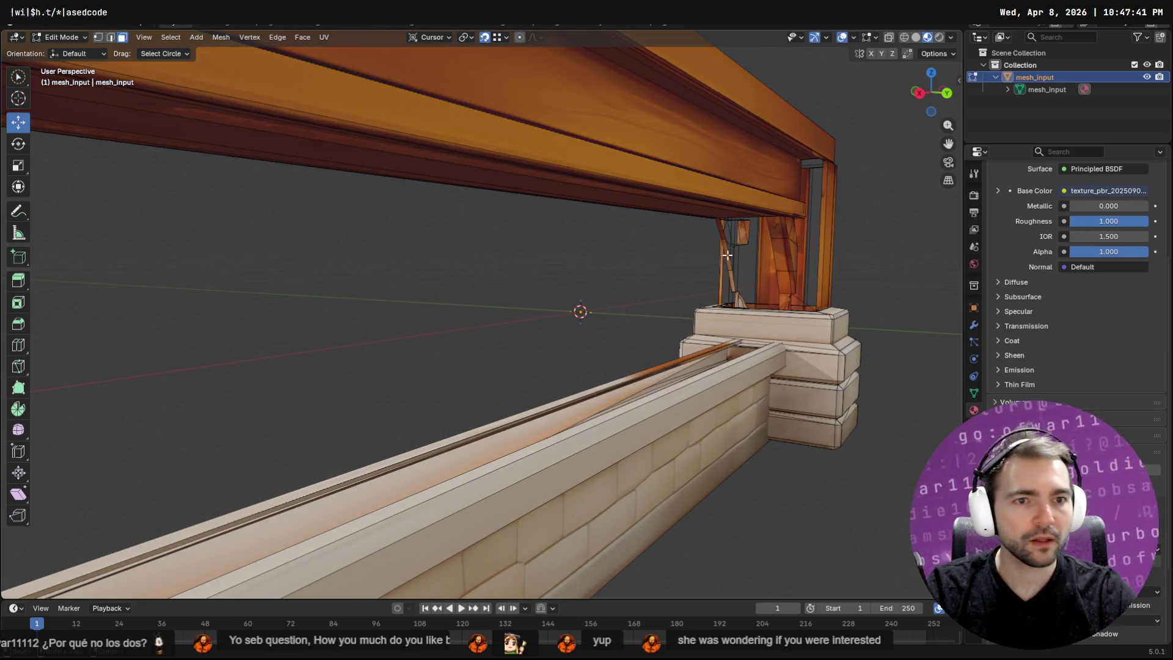
click(767, 276)
scroll(761, 274, up, 4)
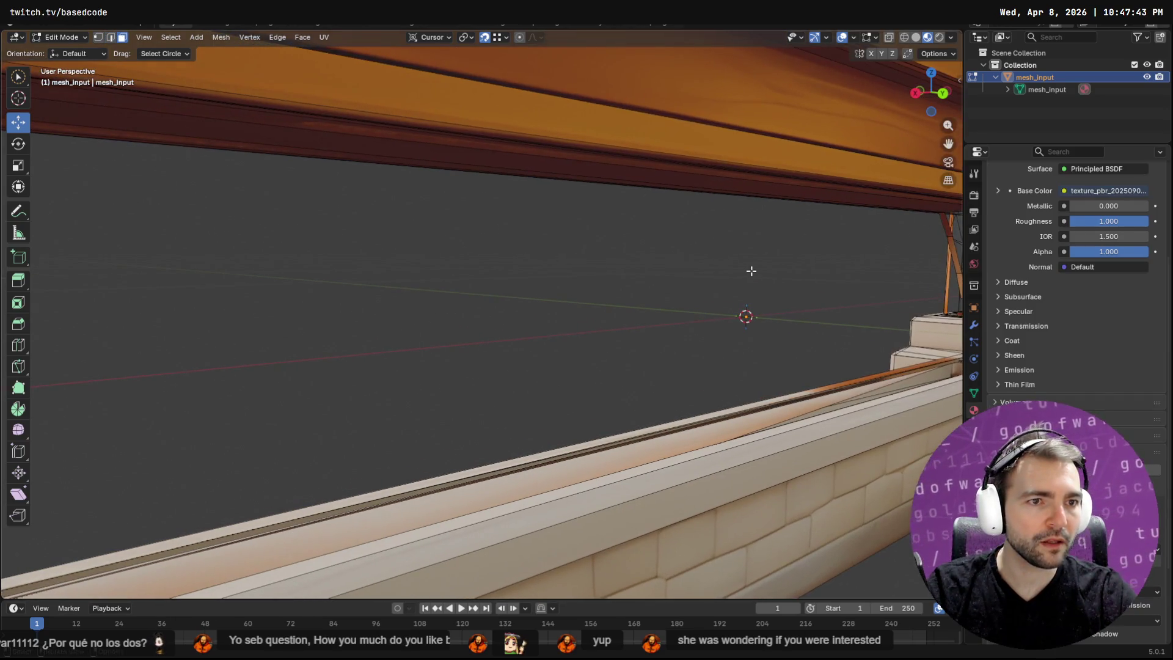
key(F3)
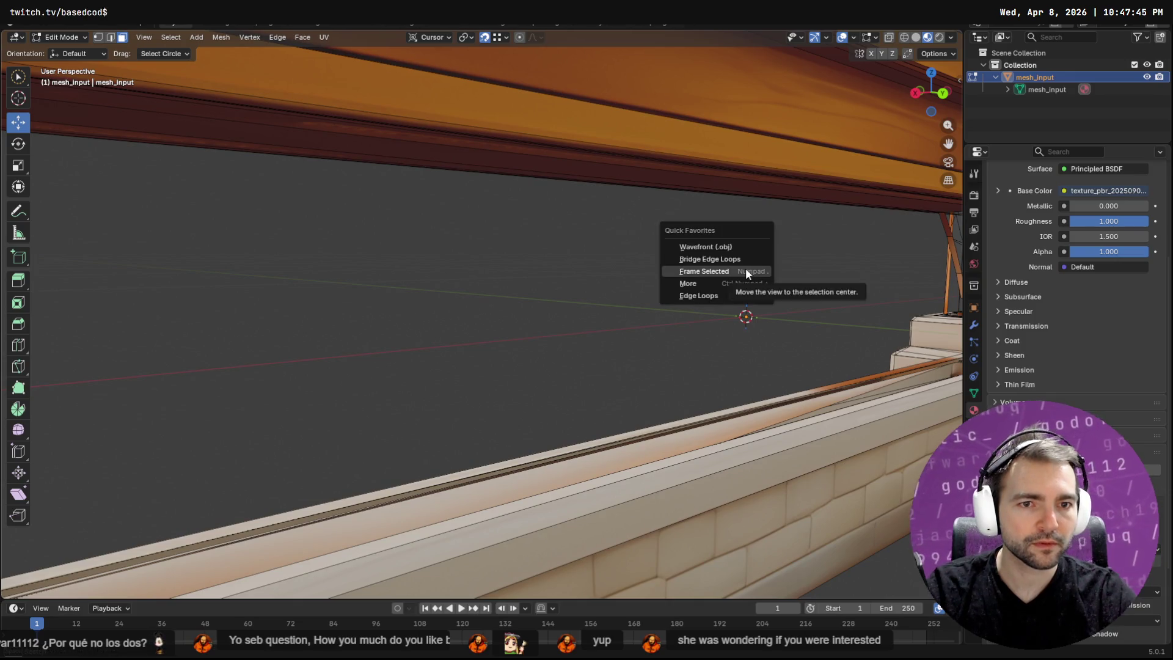
click(746, 268)
mouse_move(458, 367)
middle_down()
mouse_move(588, 350)
mouse_move(576, 368)
mouse_move(617, 431)
mouse_move(589, 341)
mouse_move(537, 367)
mouse_move(484, 373)
mouse_move(461, 397)
mouse_move(493, 375)
mouse_move(617, 387)
mouse_move(550, 351)
mouse_move(513, 360)
mouse_move(599, 335)
mouse_move(592, 359)
middle_up()
click(608, 384)
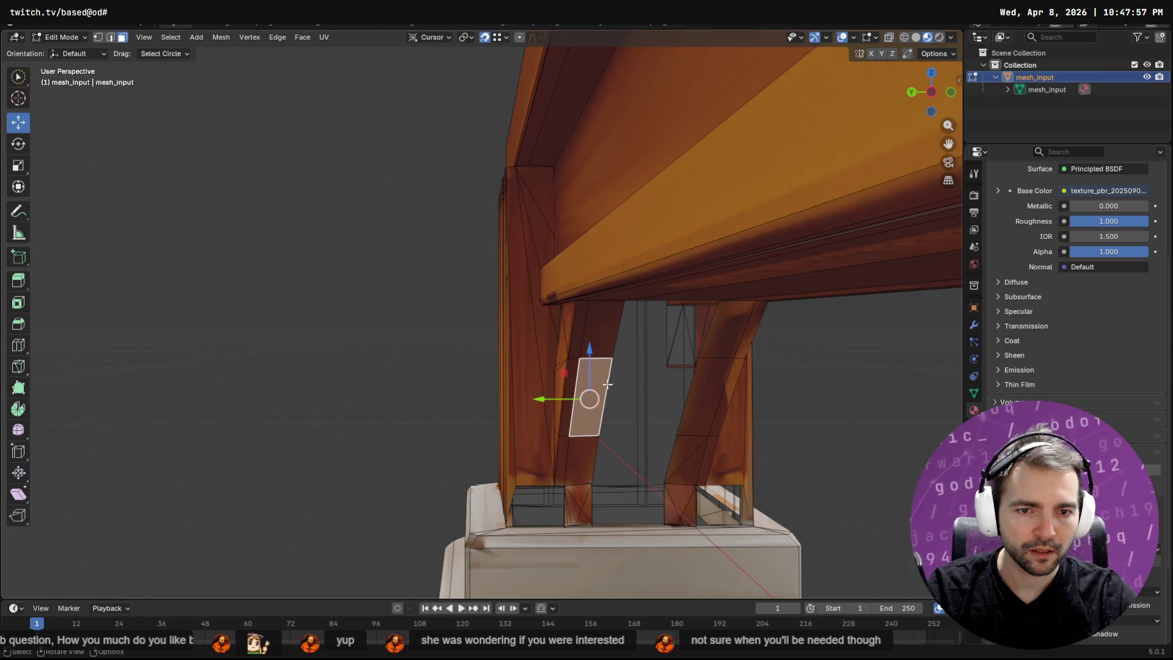
Select the edge rows running down the left bracket leg and up the right leg.
key(2)
click(613, 379)
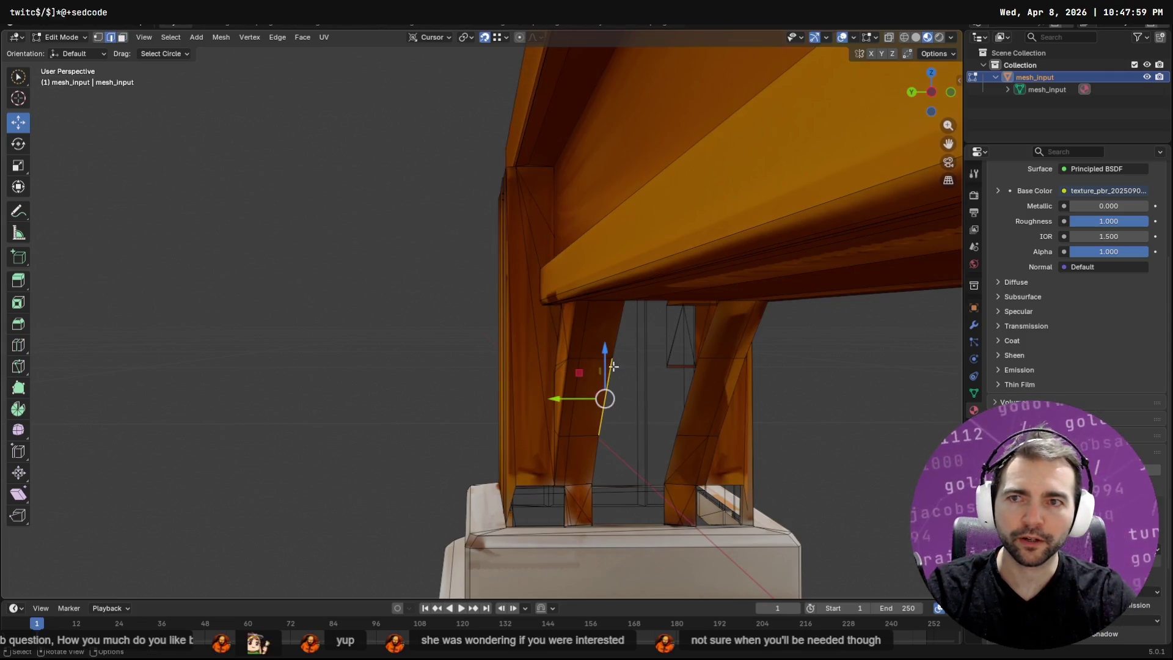
click(616, 342)
shift+click(601, 421)
shift+click(594, 461)
shift+click(593, 503)
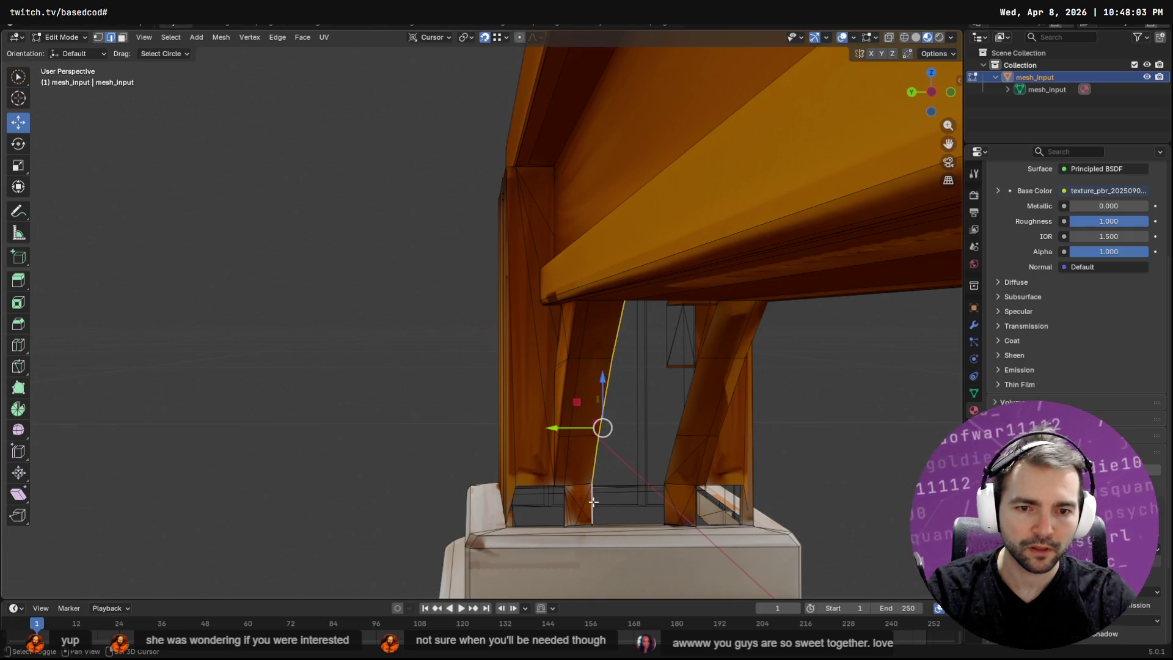
shift+click(666, 507)
shift+click(675, 446)
shift+click(696, 378)
shift+click(708, 329)
Bridge the two edge rows into a face strip, Smart UV Project it, and open UV Editing.
key(F3)
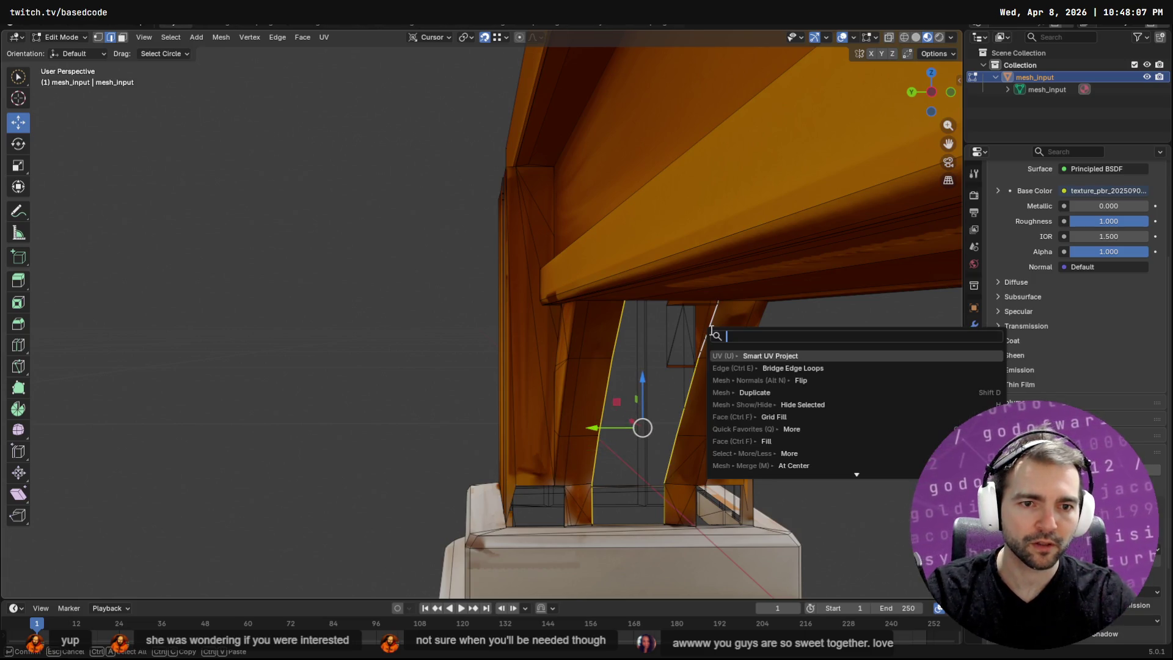
click(742, 368)
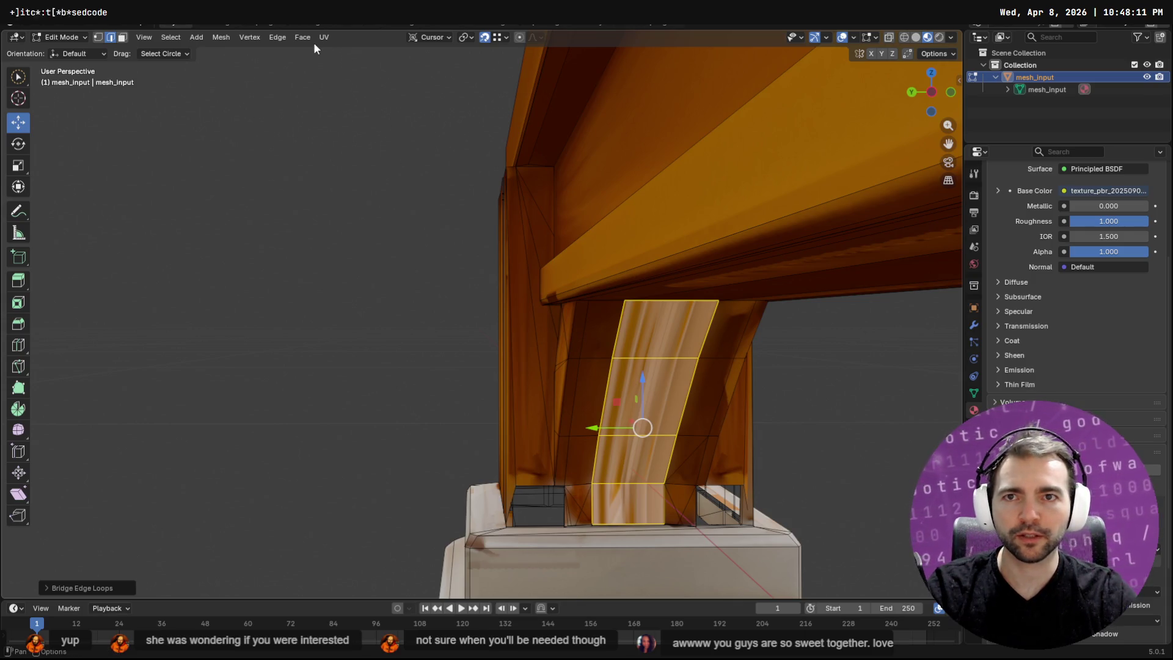
key(F3)
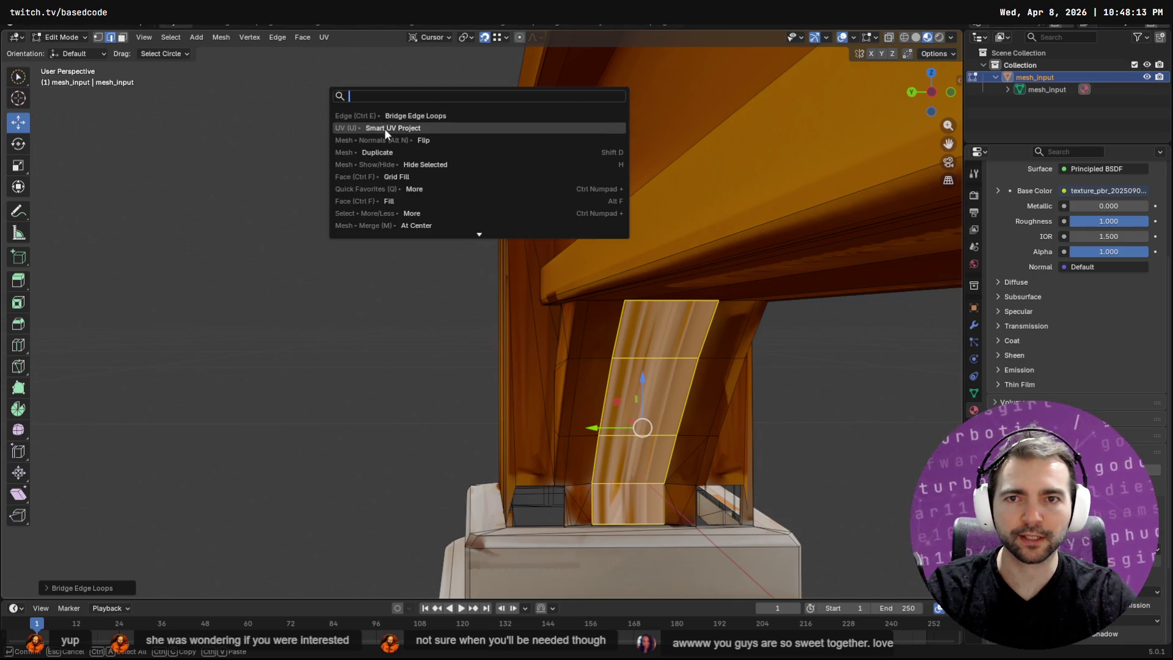
click(383, 128)
click(355, 246)
click(305, 22)
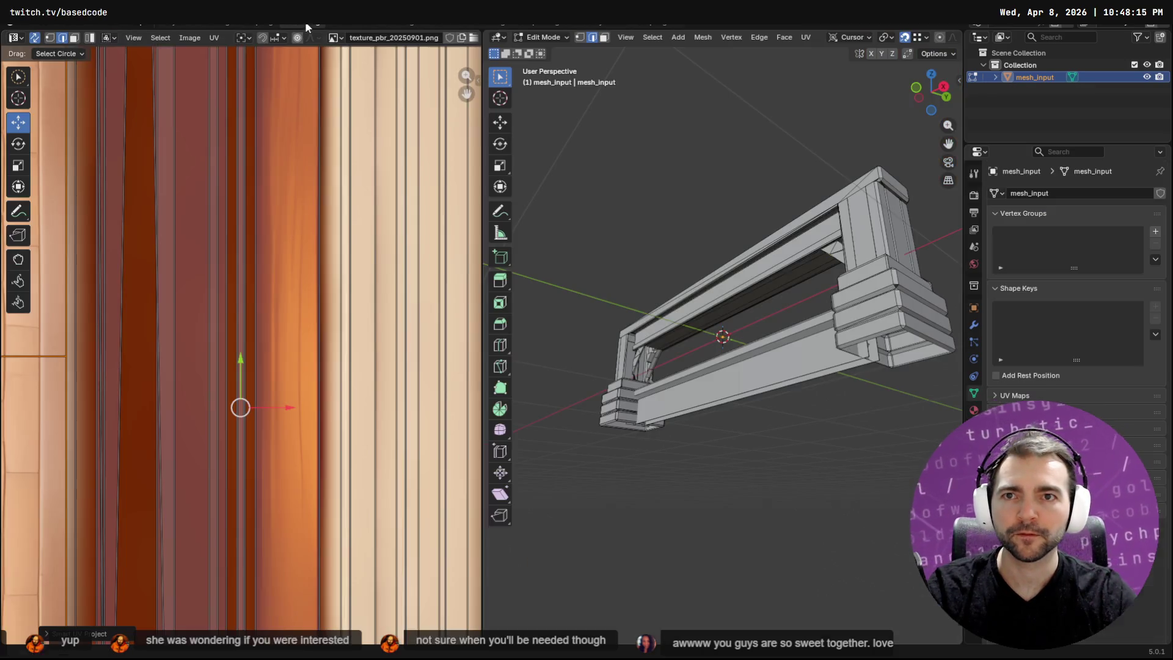
Box-select the UV islands over the atlas's right part and scale them down.
scroll(291, 371, down, 8)
scroll(280, 370, up, 2)
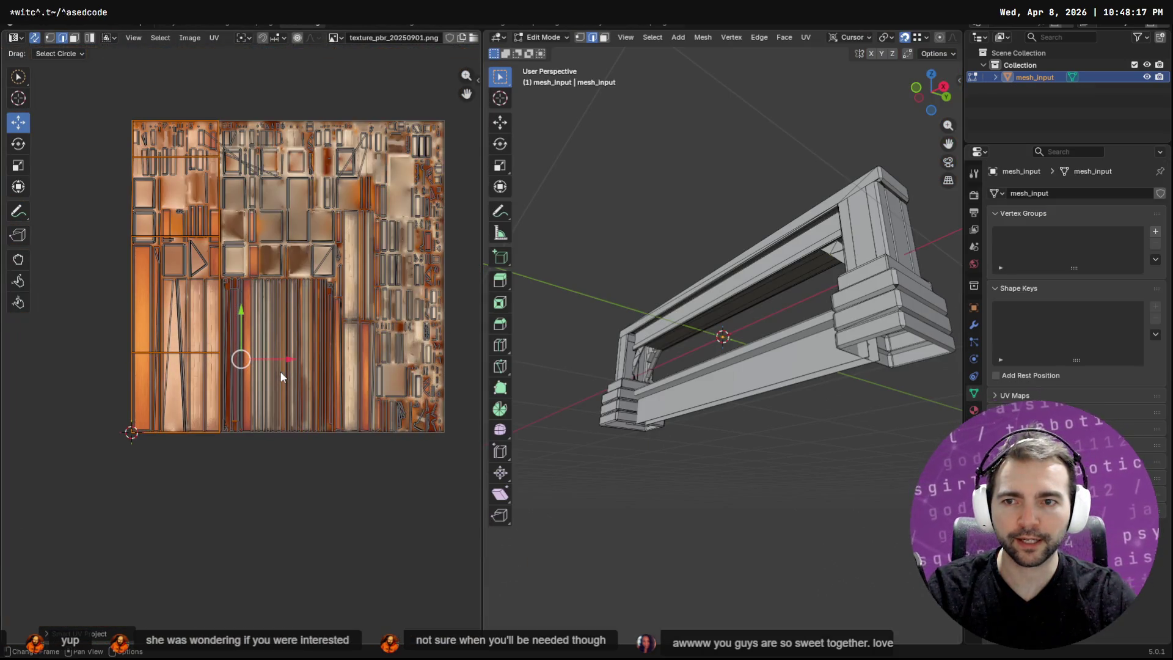
mouse_move(240, 359)
mouse_down()
mouse_move(155, 393)
mouse_move(179, 380)
mouse_up()
key(ctrl+z)
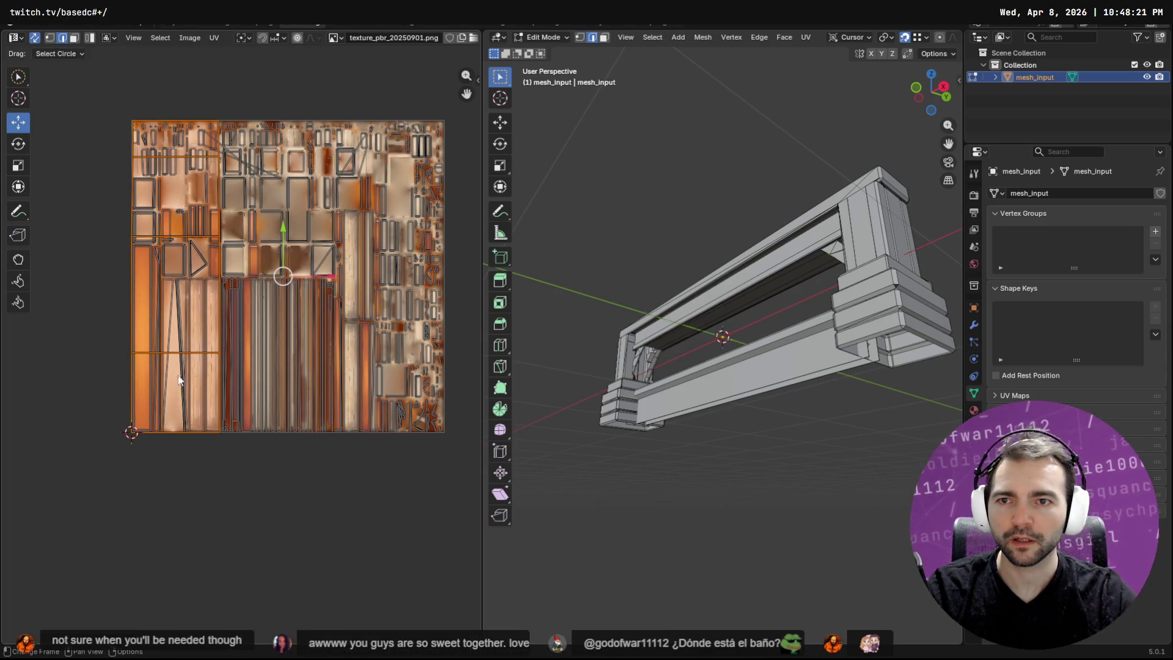
click(18, 78)
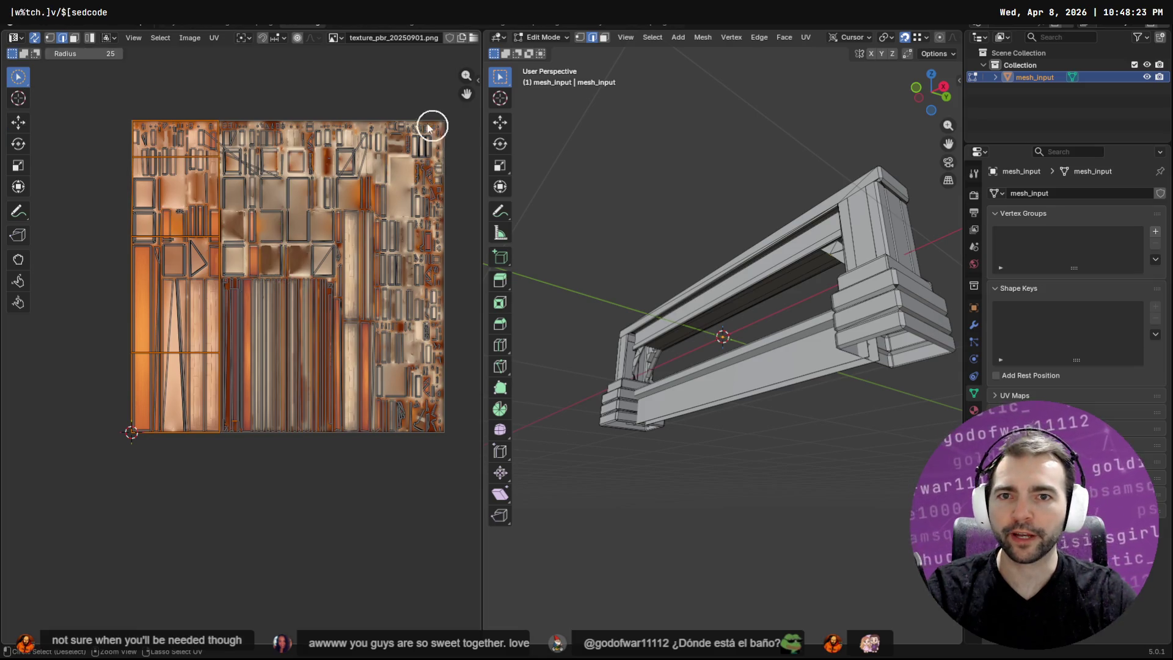
drag(24, 78, 58, 106)
mouse_move(222, 108)
mouse_down()
mouse_move(479, 597)
mouse_move(463, 631)
mouse_up()
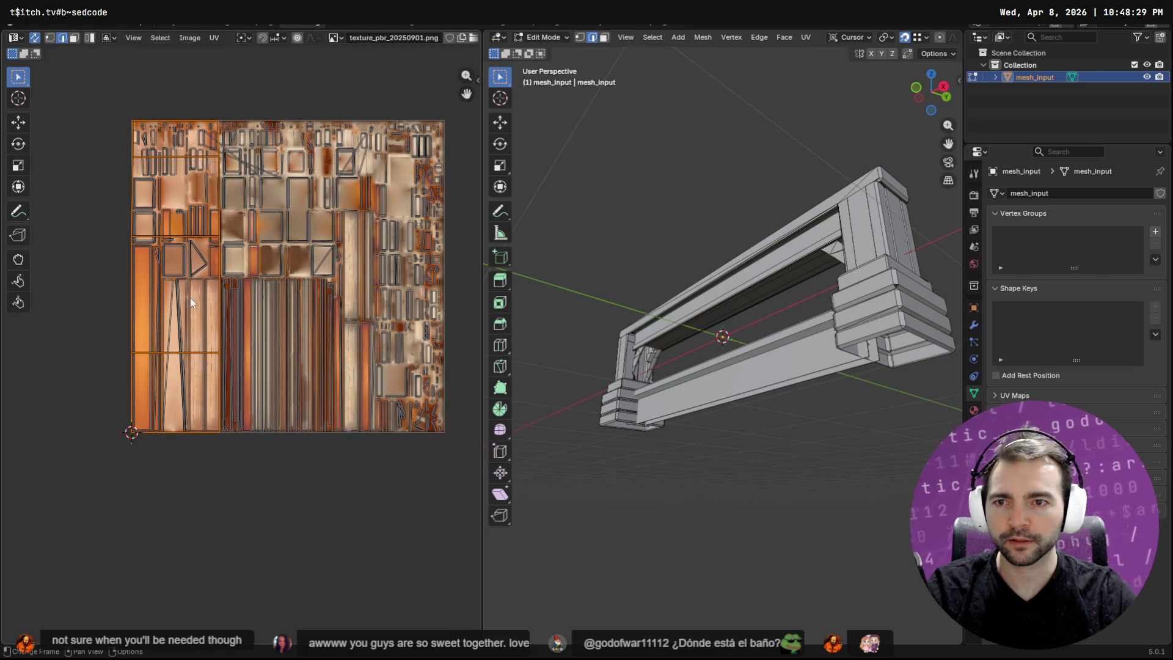
scroll(190, 298, up, 3)
middle_drag(213, 265, 310, 283)
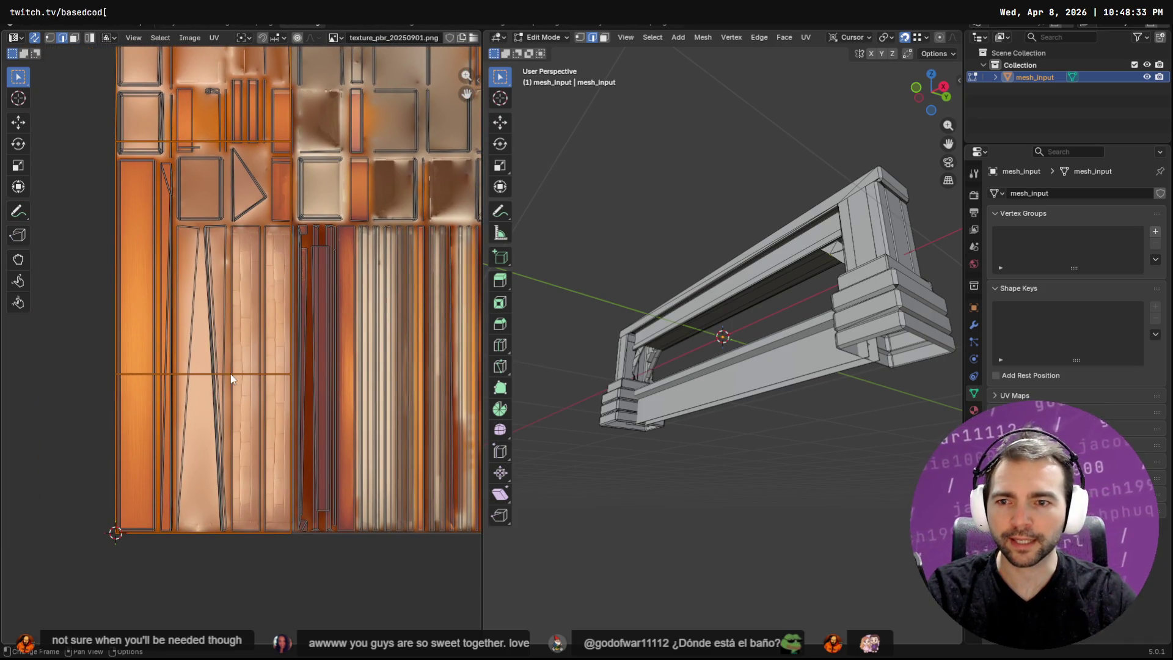
key(s)
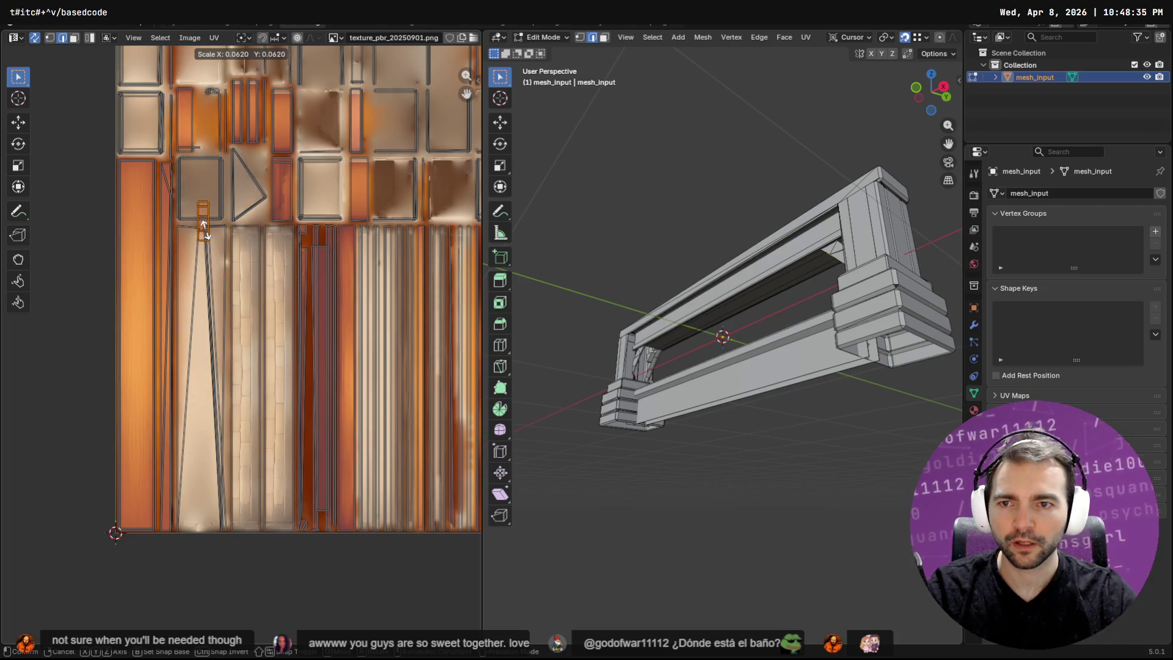
click(206, 231)
Move and resize the leg strip's UV island onto an orange wood-grain stripe, then return to Layout.
key(c)
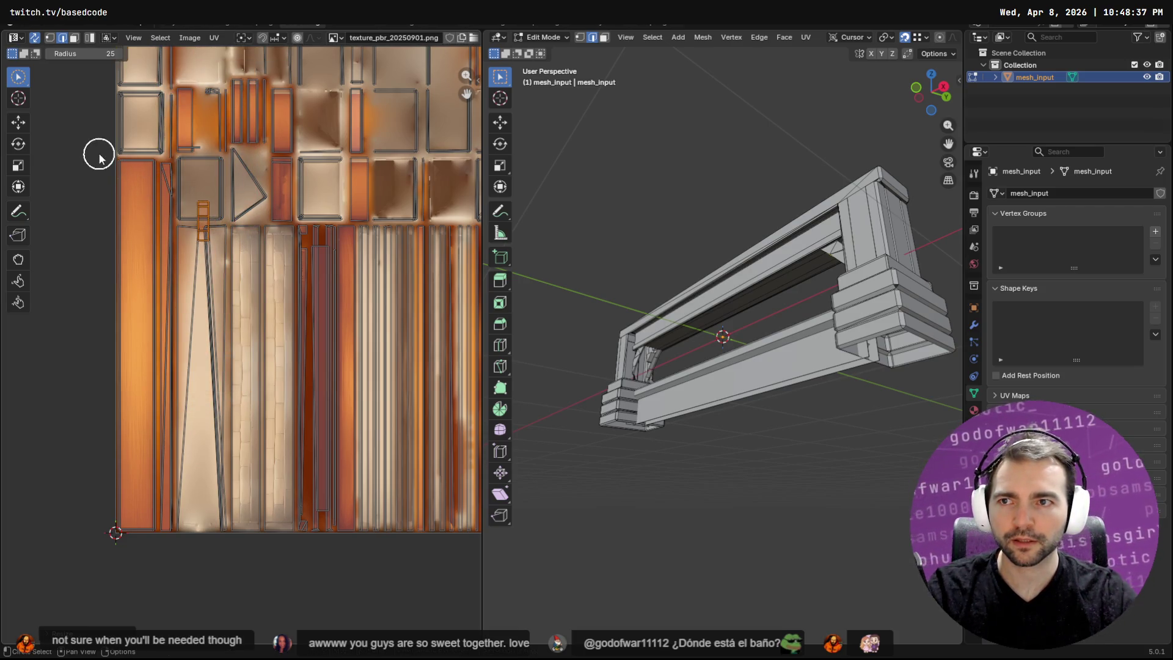
right_click(72, 161)
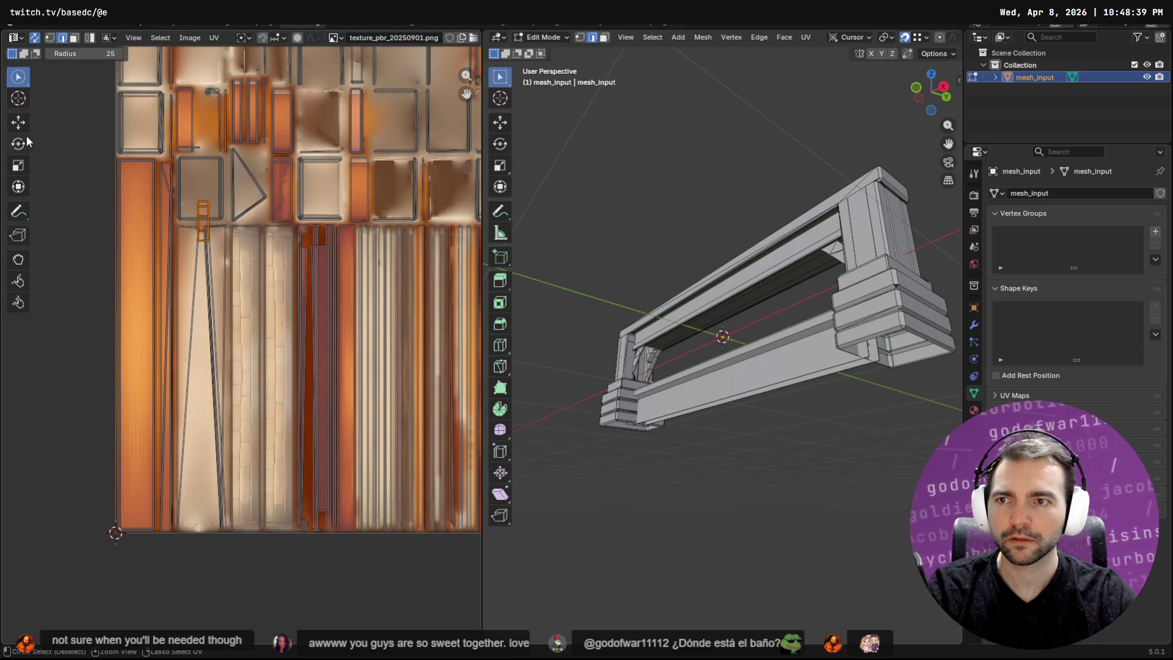
click(19, 122)
mouse_move(205, 221)
mouse_down()
mouse_move(329, 316)
mouse_move(315, 299)
mouse_up()
scroll(315, 298, up, 5)
scroll(330, 244, down, 2)
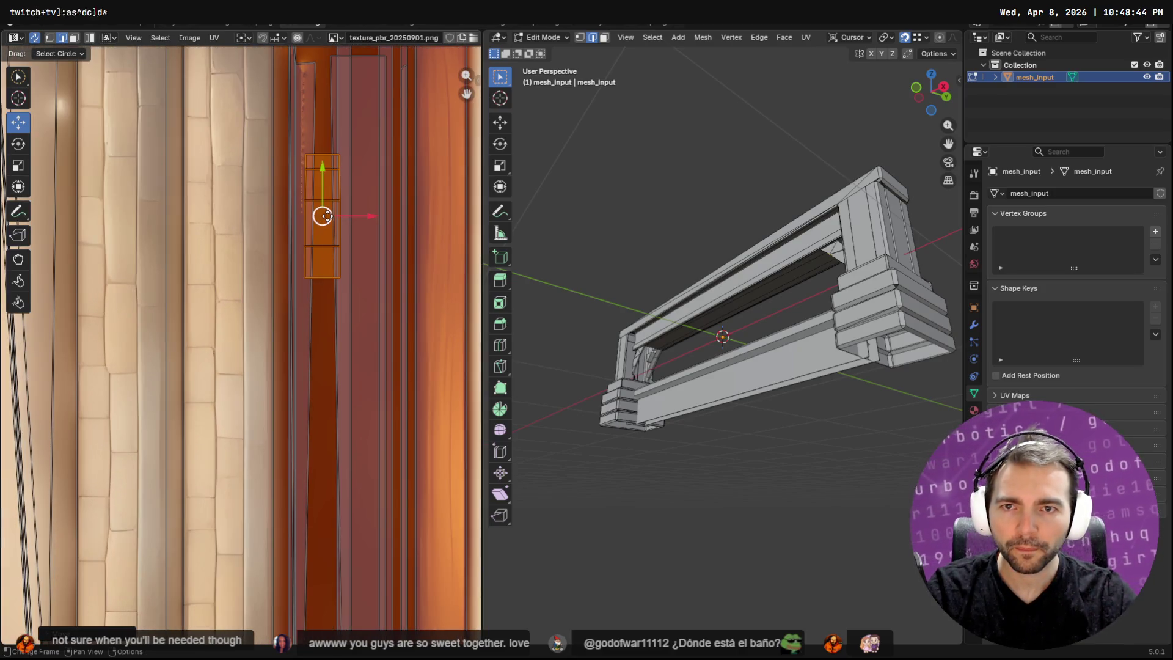
mouse_move(323, 216)
mouse_down()
mouse_move(361, 217)
mouse_move(360, 122)
mouse_up()
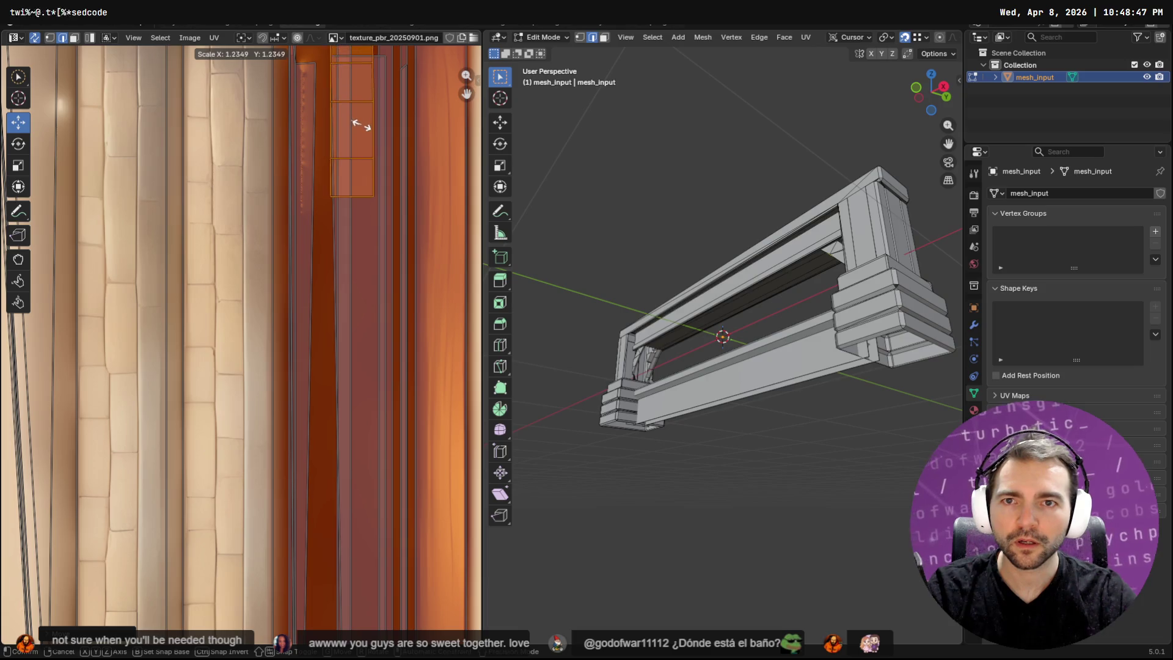
click(363, 127)
key(g)
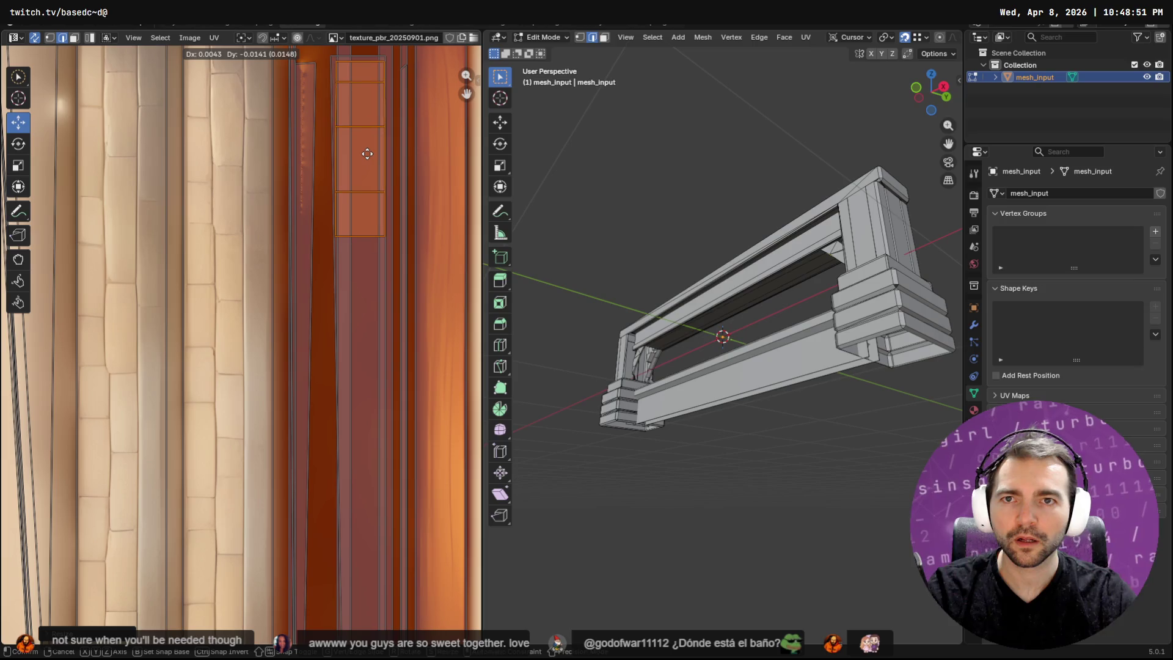
click(365, 152)
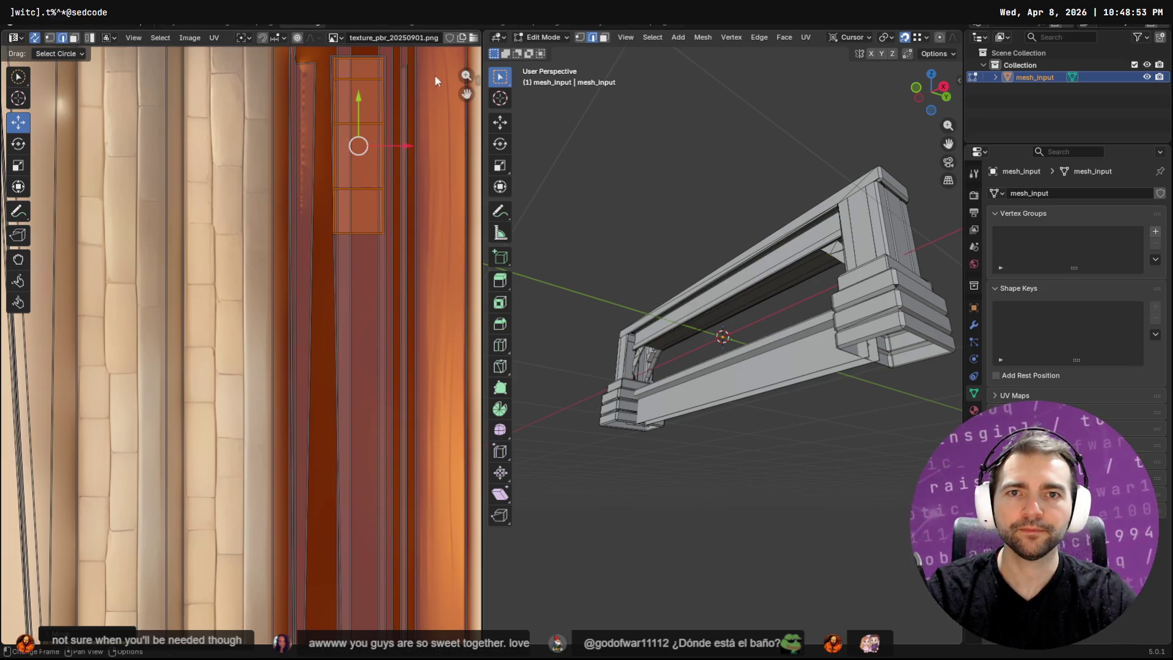
click(204, 24)
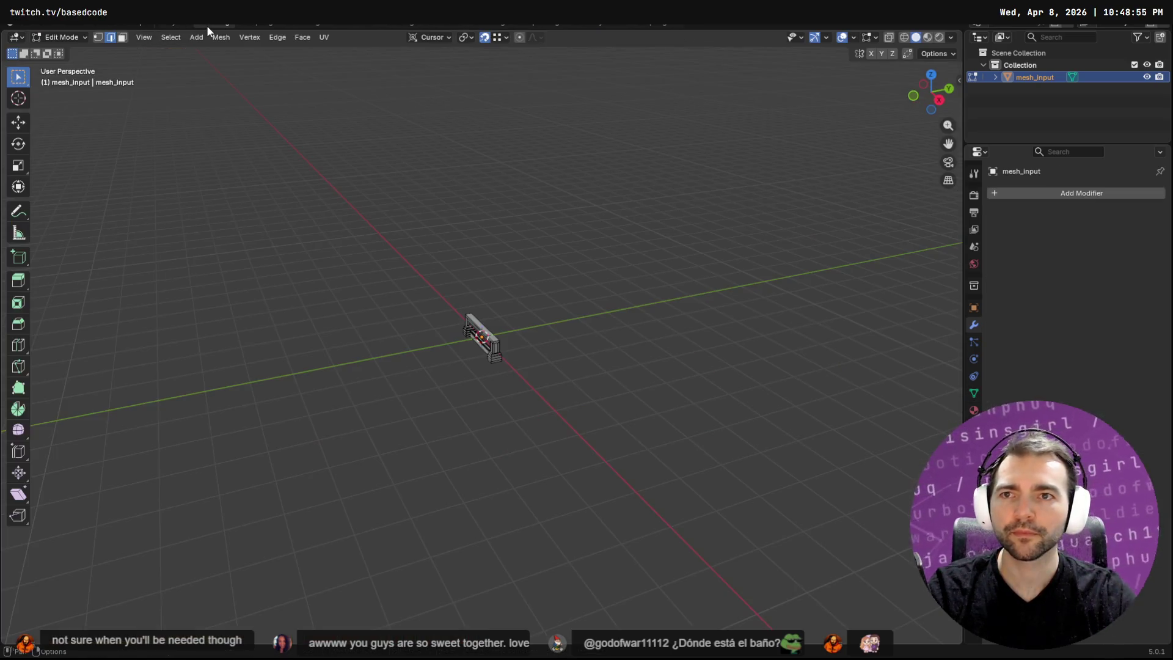
Switch to the Shading view and orbit to look up under the textured beam.
click(277, 25)
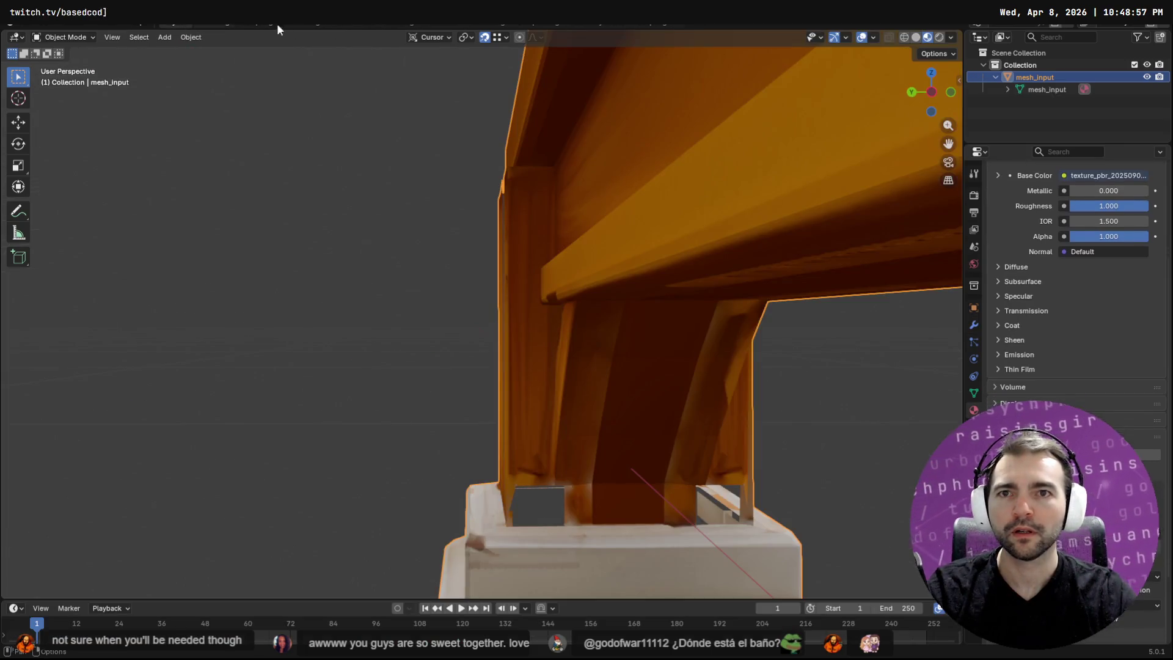
mouse_move(534, 259)
middle_down()
mouse_move(652, 301)
mouse_move(675, 295)
mouse_move(660, 285)
mouse_move(643, 348)
middle_up()
key(Tab)
scroll(544, 358, down, 3)
mouse_move(544, 358)
middle_down()
mouse_move(599, 338)
mouse_move(565, 295)
mouse_move(466, 312)
mouse_move(649, 340)
mouse_move(623, 392)
mouse_move(581, 391)
mouse_move(657, 396)
mouse_move(639, 389)
mouse_move(644, 352)
middle_up()
key(Tab)
key(Tab)
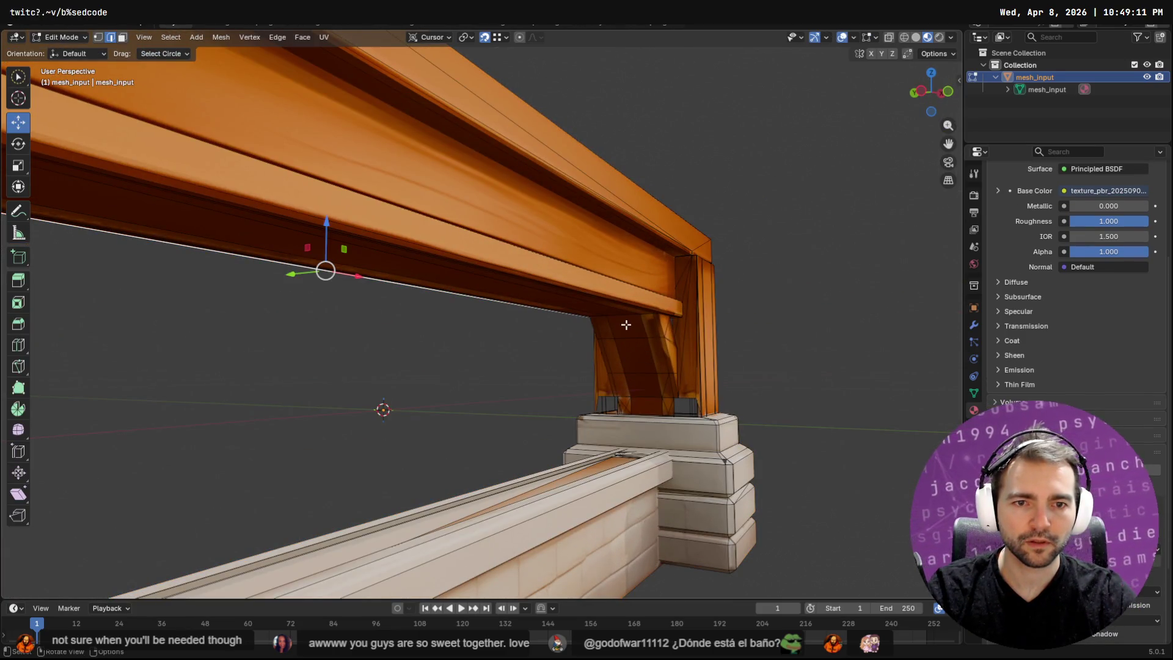
In face mode, select the column of faces forming the new brace and view it head-on.
key(3)
ctrl+click(635, 353)
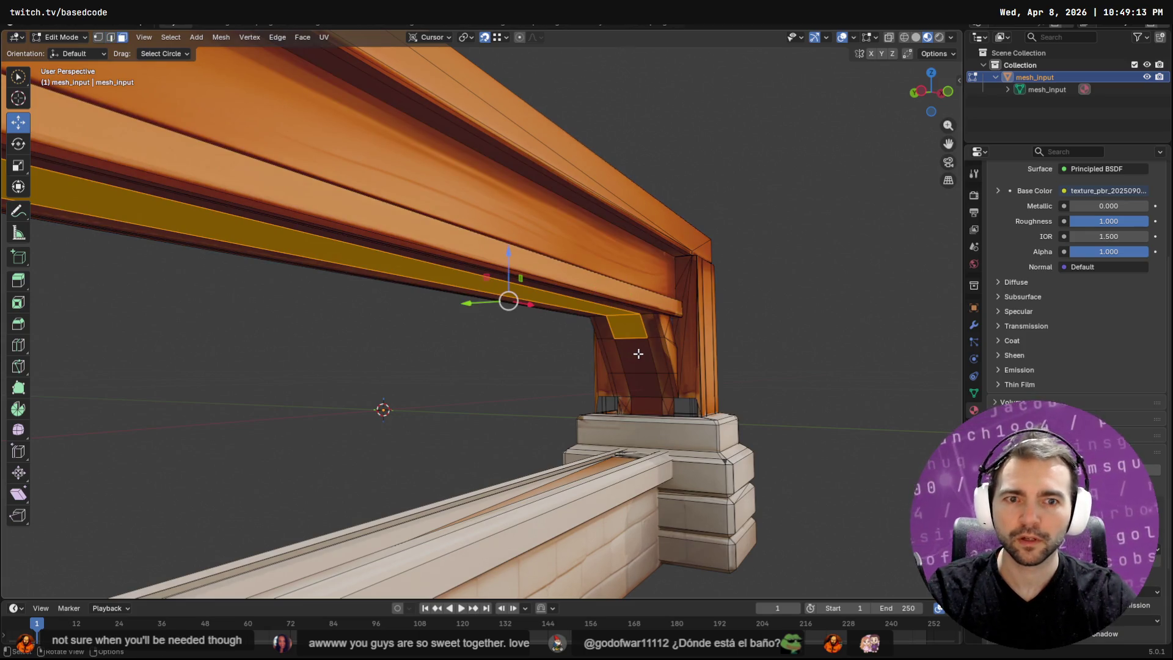
drag(631, 336, 646, 401)
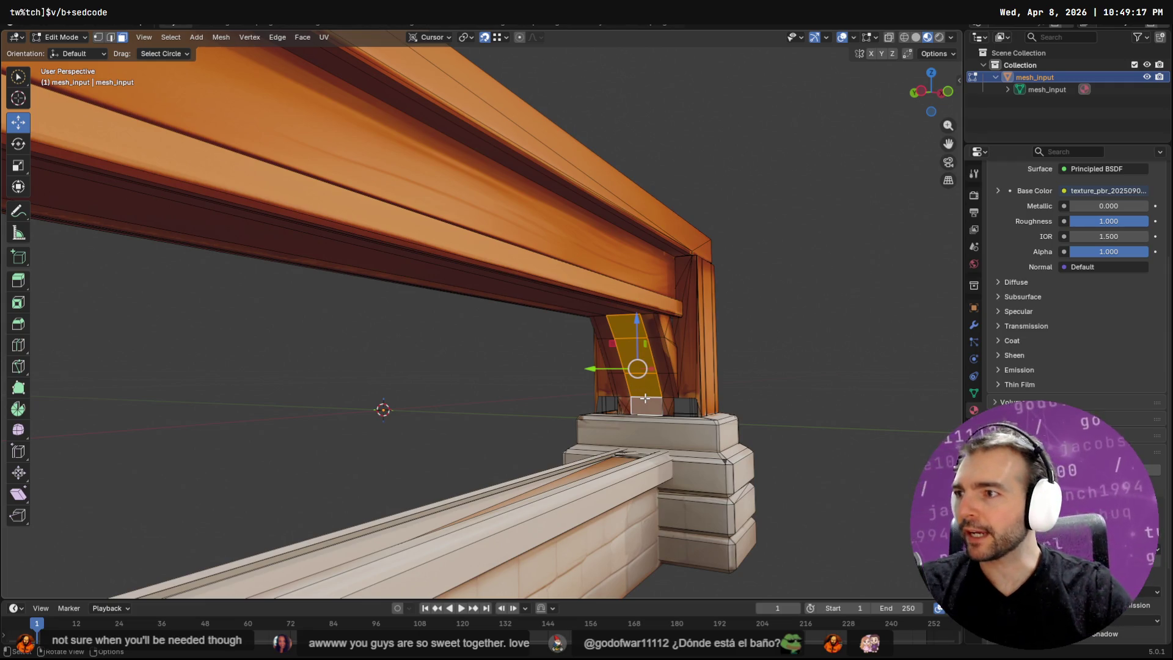
mouse_move(721, 386)
middle_down()
mouse_move(548, 401)
mouse_move(645, 376)
middle_up()
scroll(645, 376, down, 5)
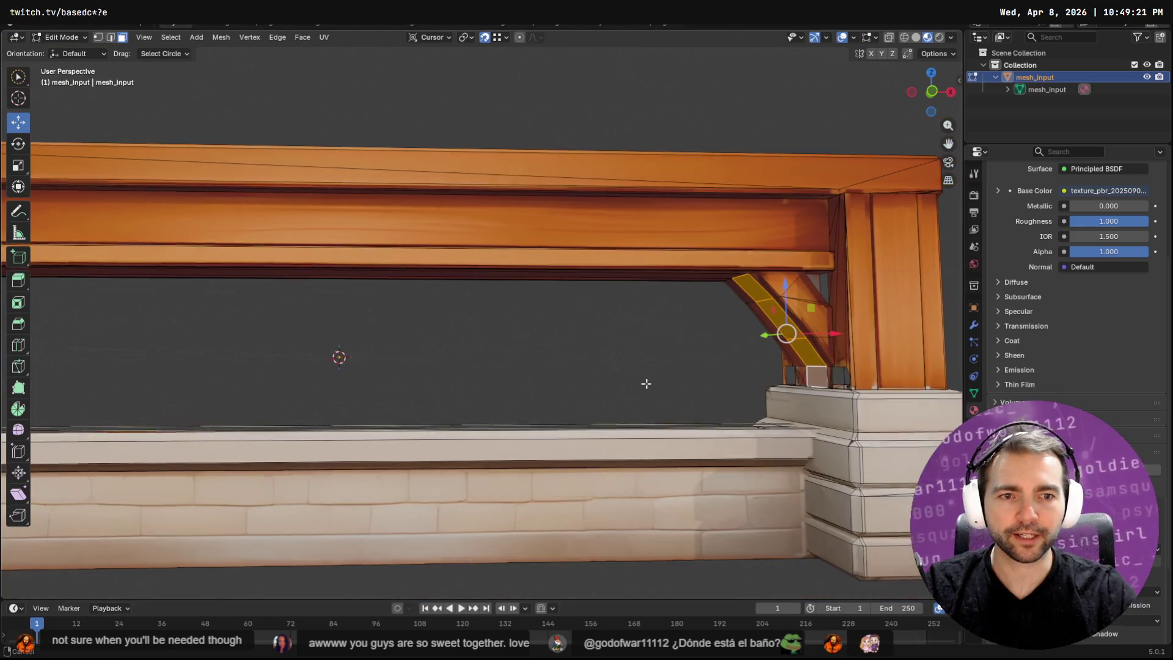
Duplicate the selected brace toward the left post and mirror it across X (scale -1).
key(F3)
text(dupl)
key(Return)
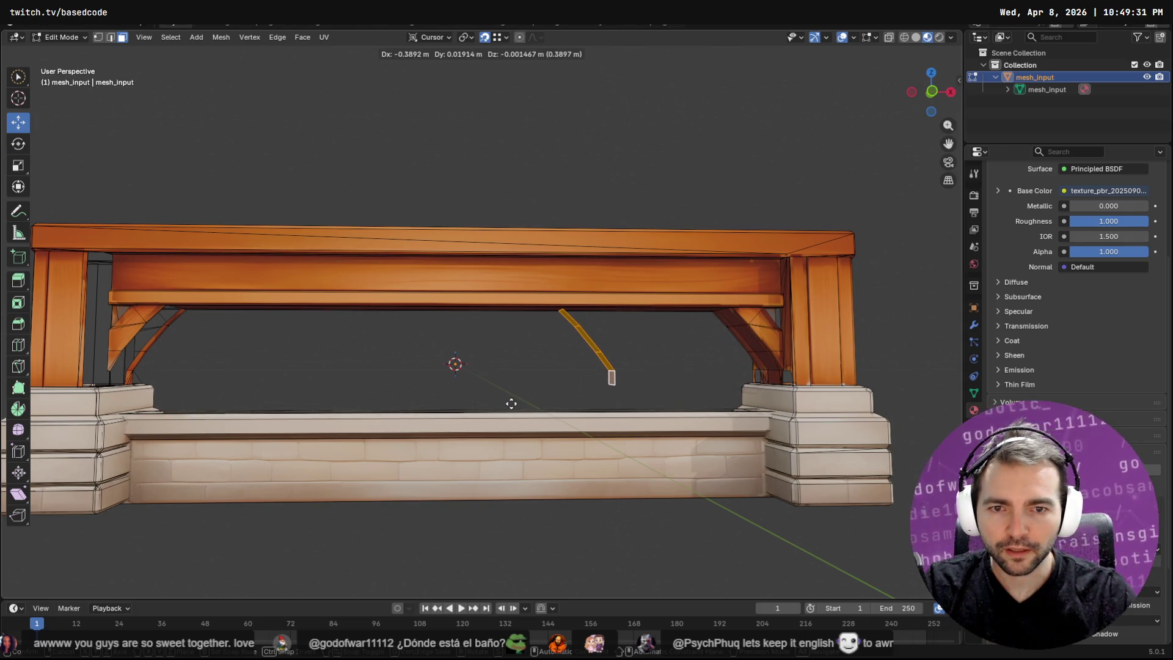
click(163, 414)
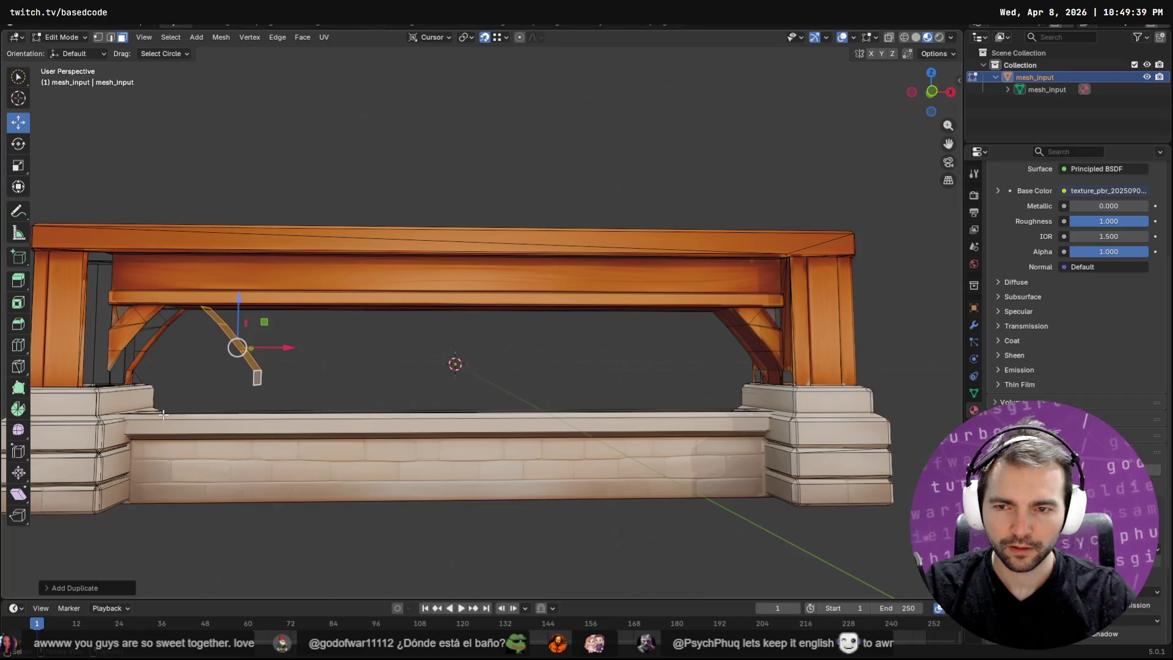
key(s)
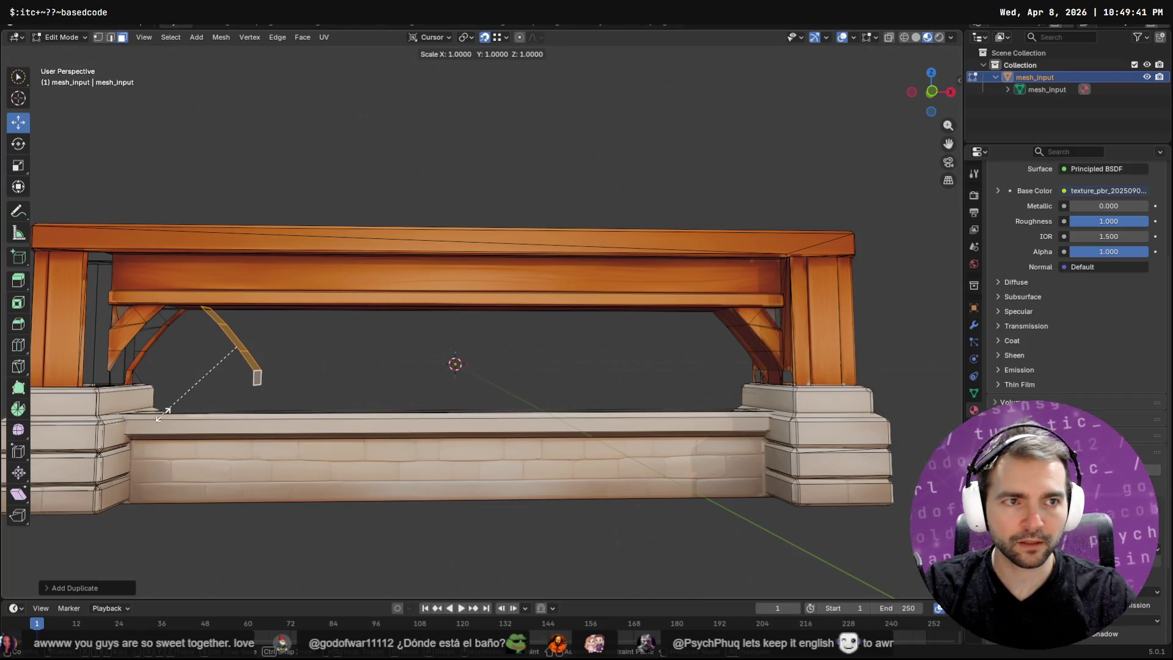
text(x)
text(-1)
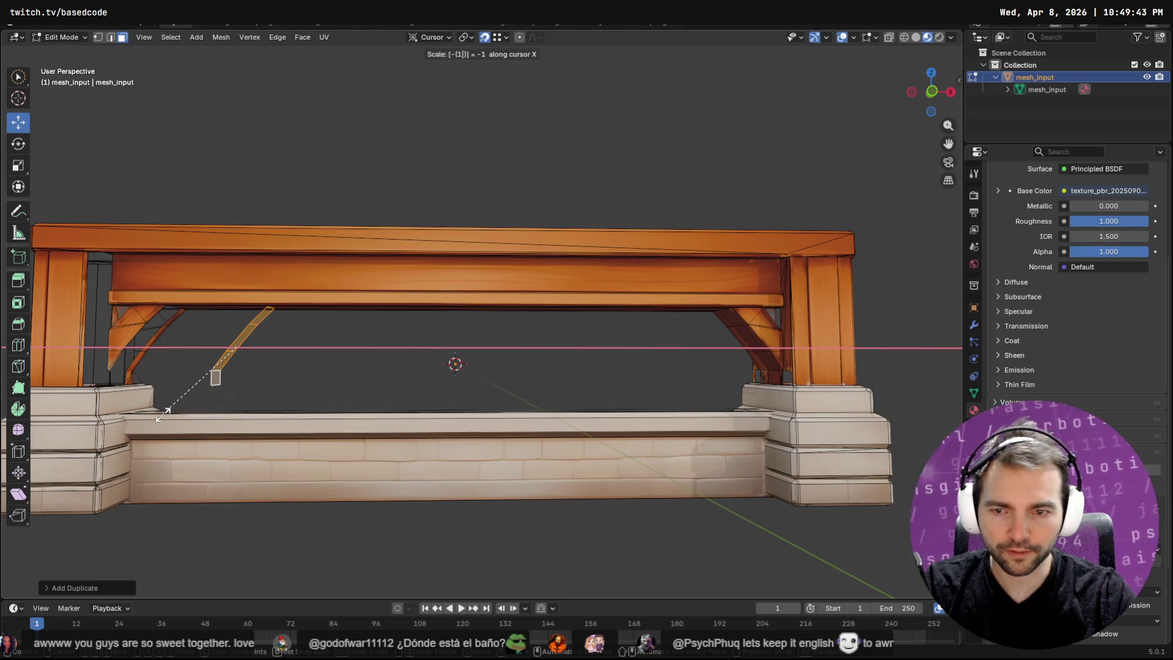
key(Return)
Frame the mirrored brace and slide it left along X to meet the pillar.
scroll(195, 360, up, 1)
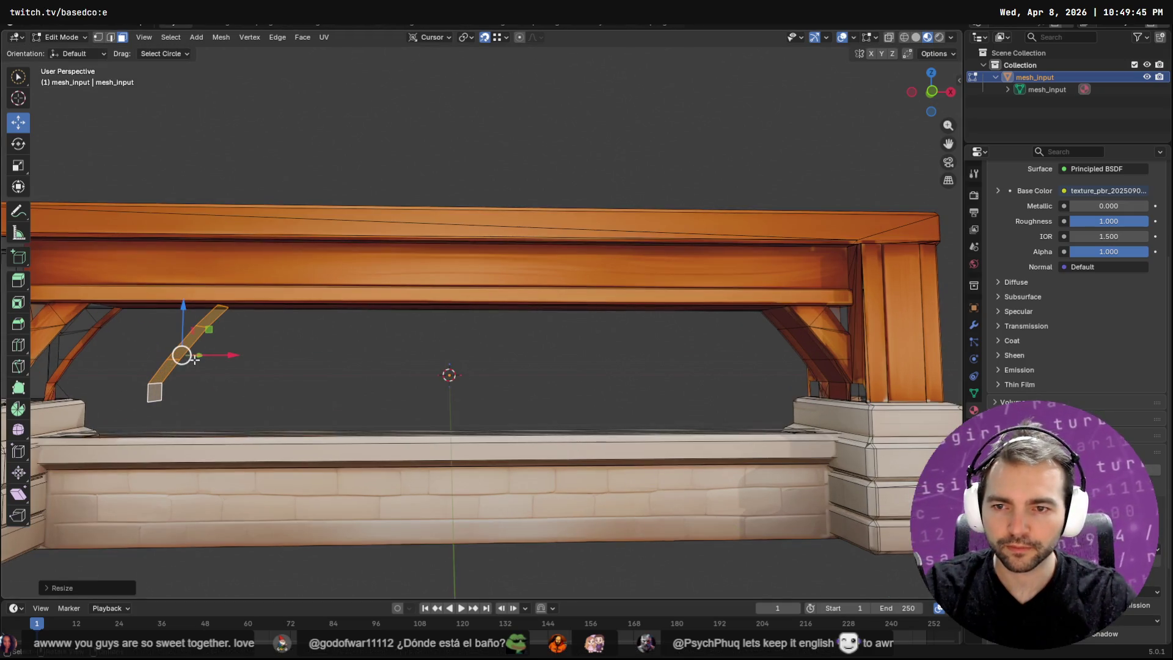
key(F3)
key(Escape)
key(q)
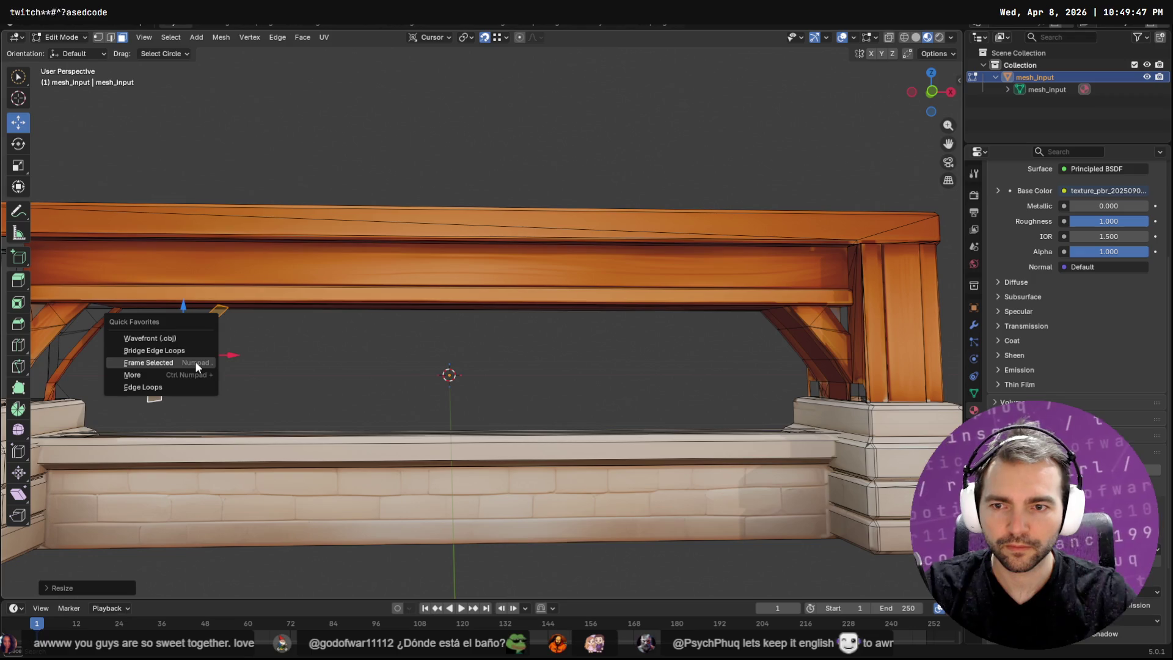
click(195, 363)
scroll(458, 446, down, 2)
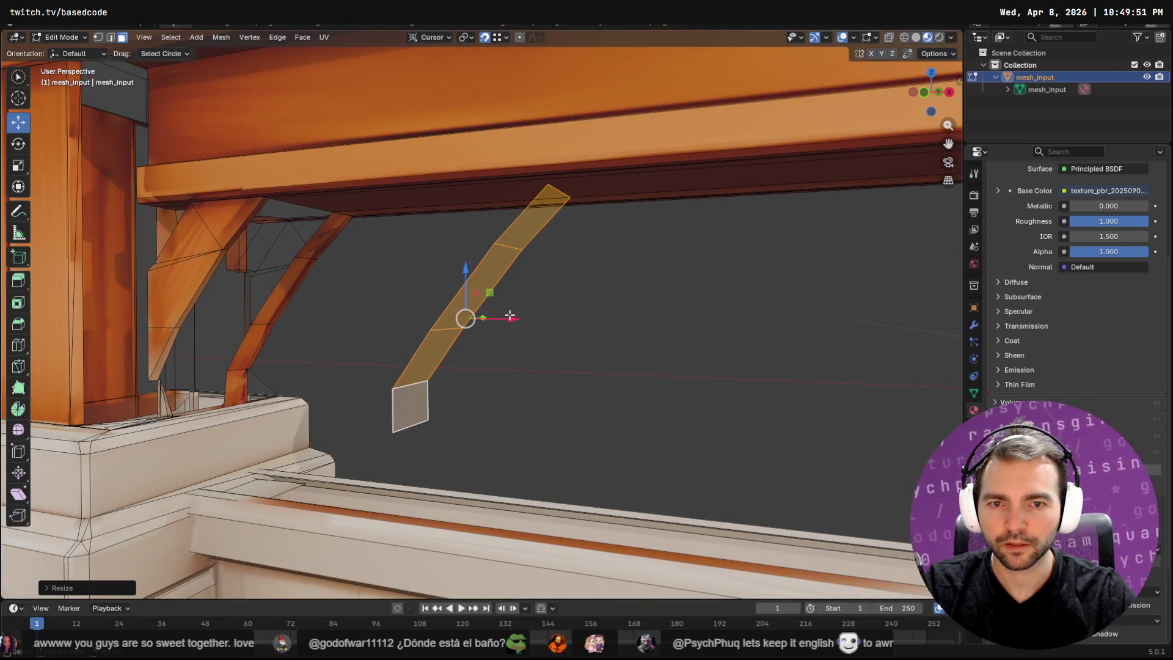
mouse_move(510, 315)
mouse_down()
mouse_move(171, 415)
mouse_move(262, 193)
mouse_move(271, 201)
mouse_up()
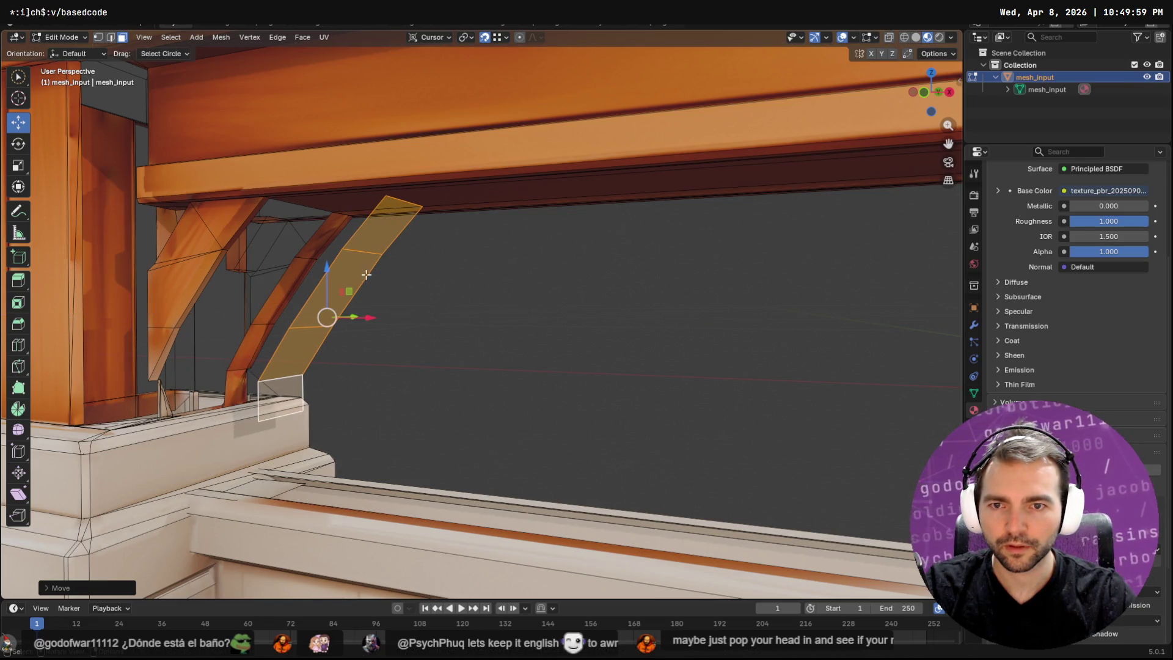
mouse_move(370, 317)
mouse_down()
mouse_move(360, 315)
mouse_move(375, 201)
mouse_move(270, 200)
mouse_up()
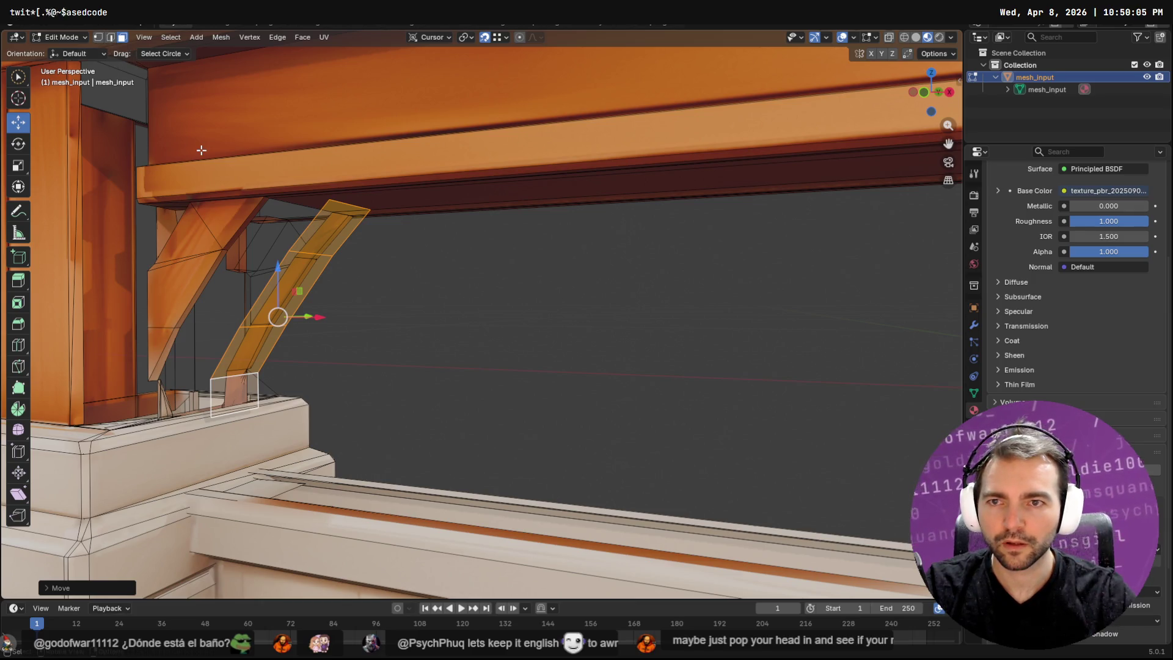
key(1)
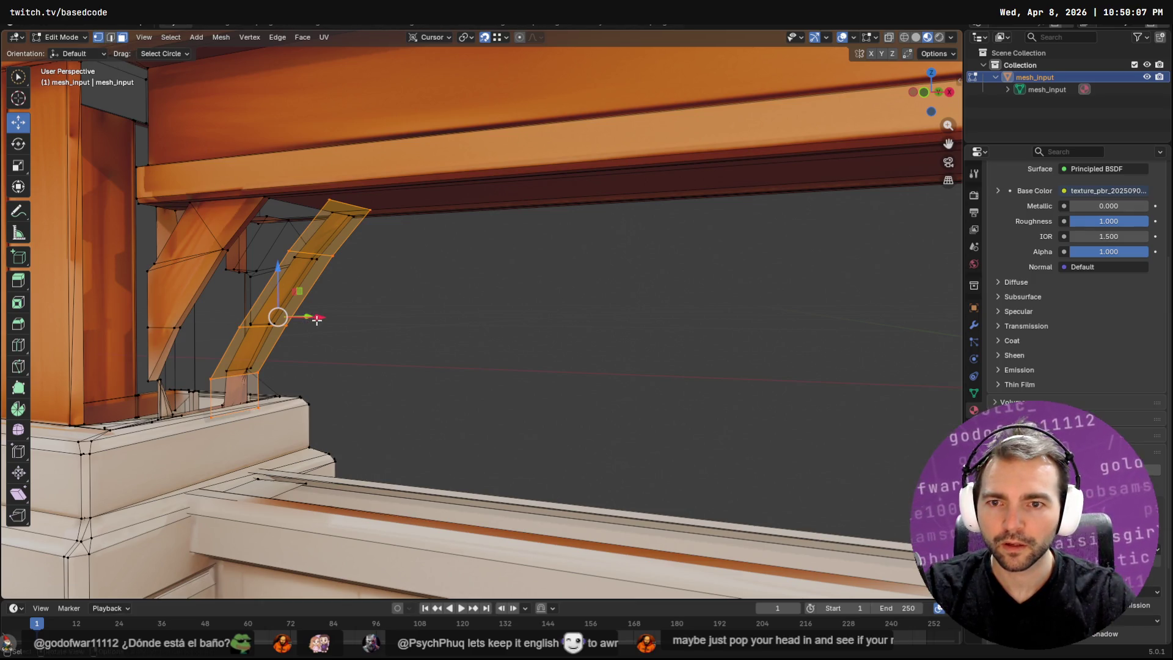
mouse_move(320, 317)
mouse_down()
mouse_move(302, 316)
mouse_move(272, 200)
mouse_up()
Orbit around the moved brace to inspect it from below and the side.
mouse_move(271, 200)
middle_down()
mouse_move(667, 326)
mouse_move(672, 394)
middle_up()
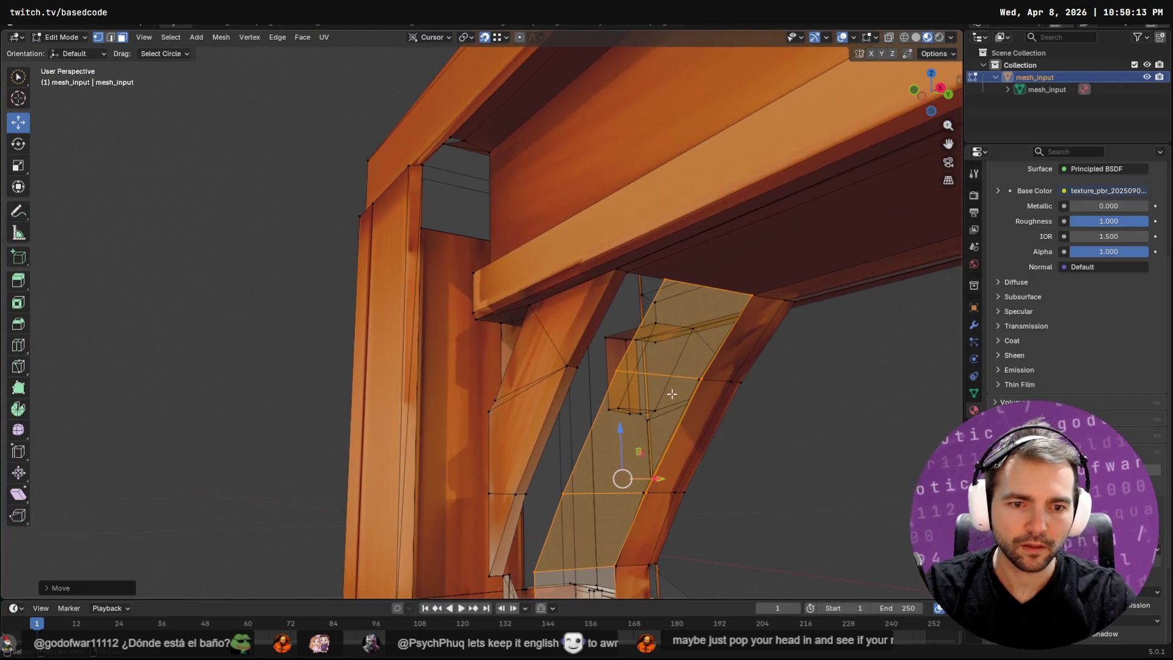
mouse_move(637, 479)
middle_down()
mouse_move(642, 489)
mouse_move(637, 465)
middle_up()
scroll(683, 450, down, 1)
mouse_move(727, 406)
middle_down()
mouse_move(615, 337)
mouse_move(561, 372)
mouse_move(537, 352)
mouse_move(594, 378)
mouse_move(626, 321)
middle_up()
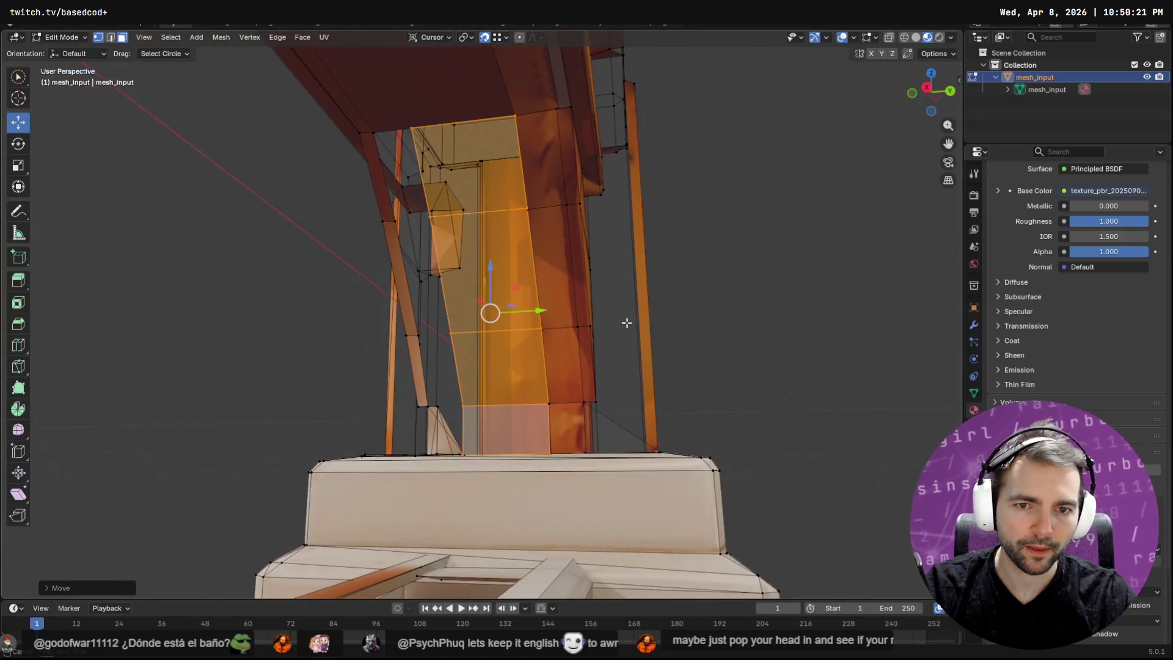
key(F3)
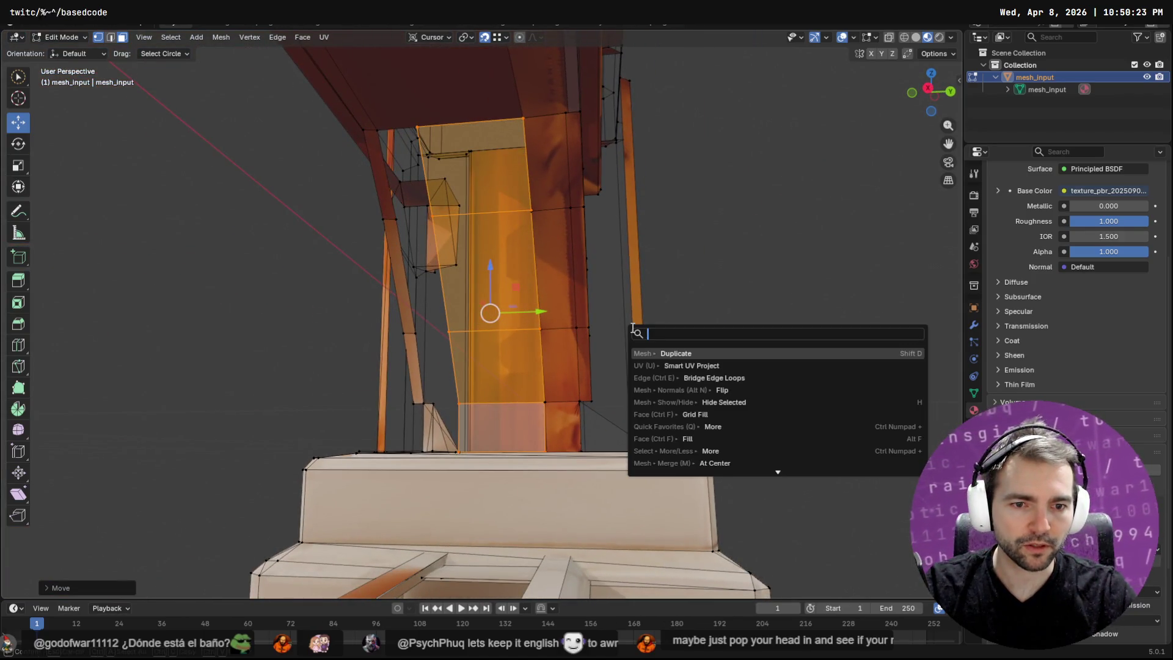
Search for the Flip normals command and add it to Quick Favorites.
key(Down)
key(Down)
key(Down)
key(Escape)
key(q)
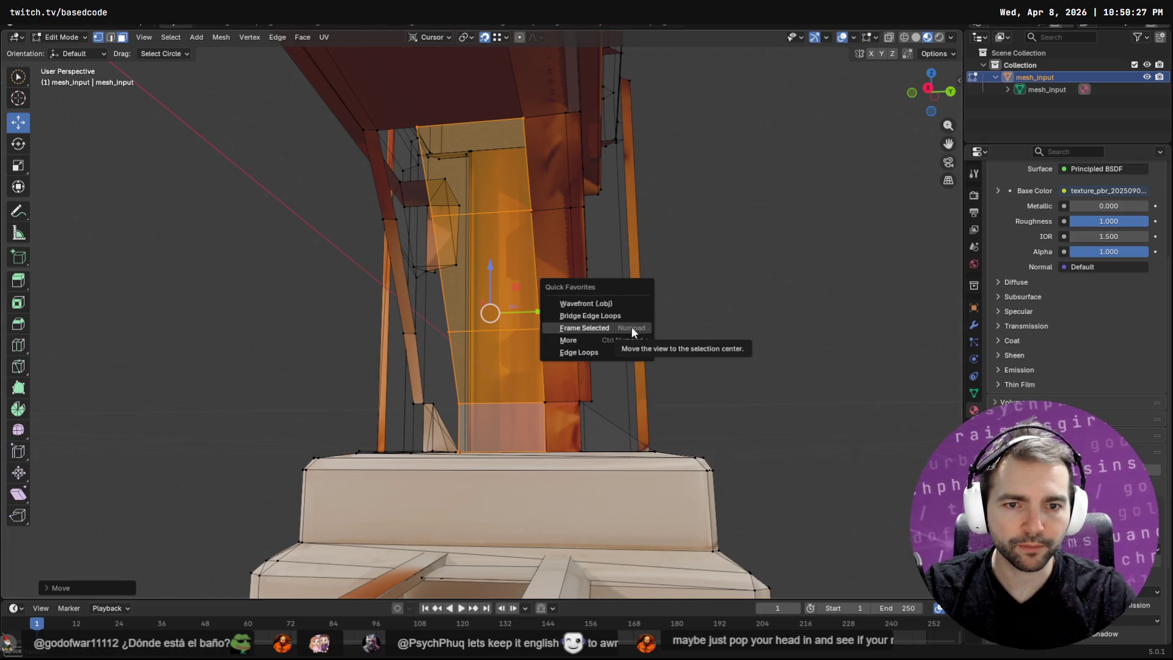
key(Escape)
key(F3)
text(fk)
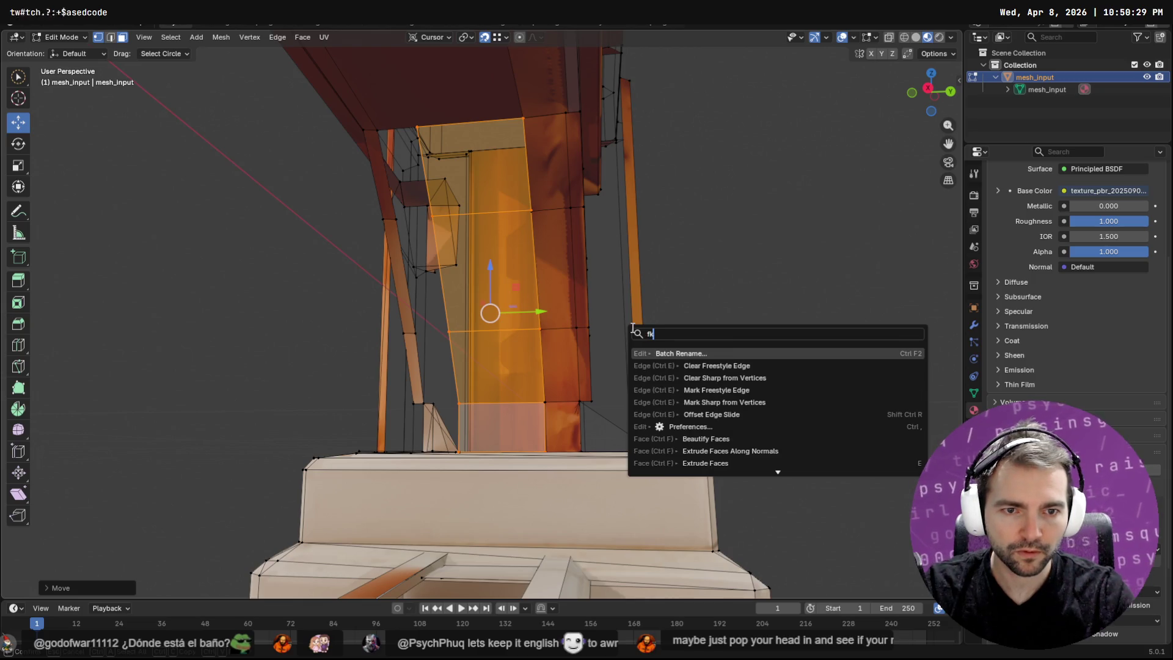
key(BackSpace)
text(lip)
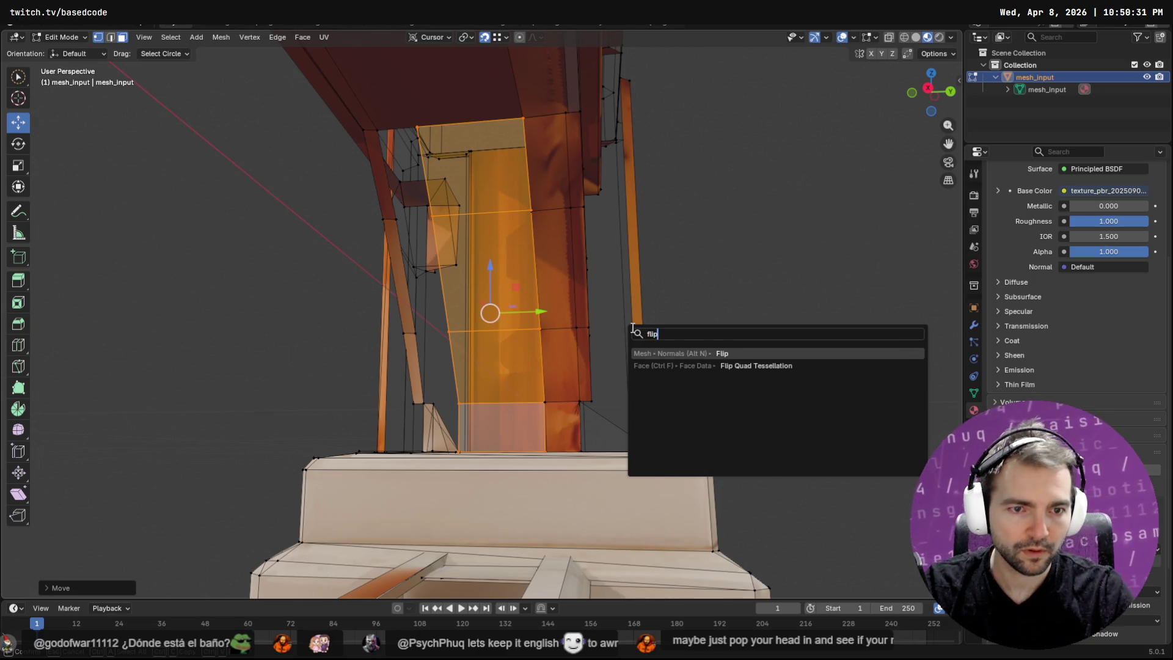
right_click(670, 354)
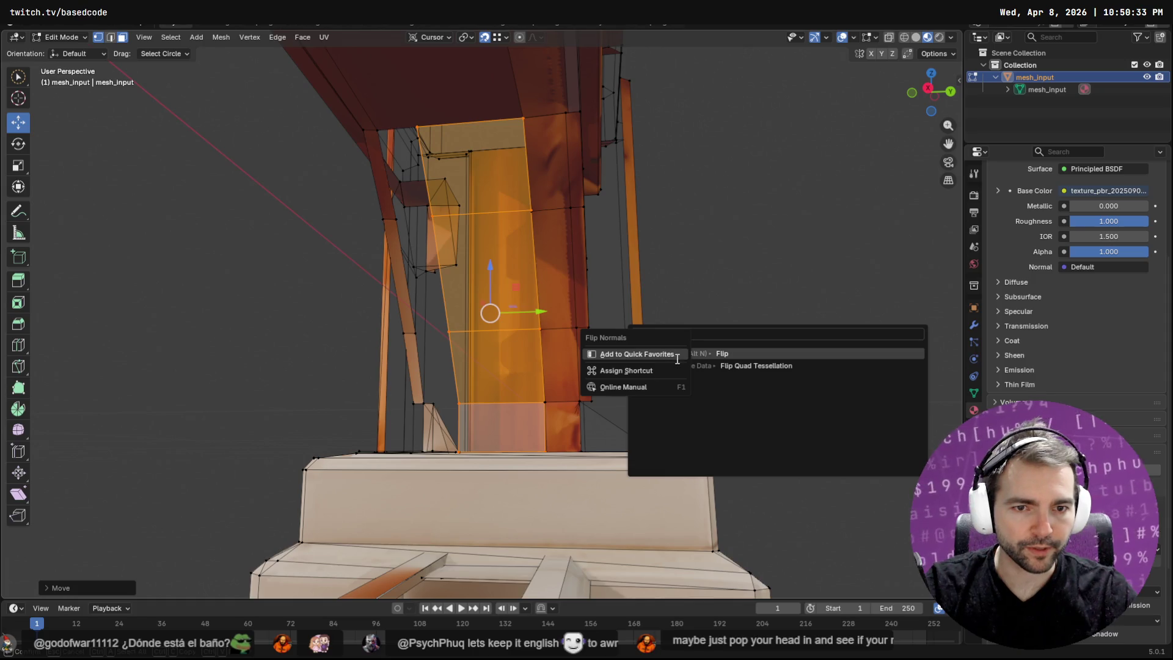
key(Escape)
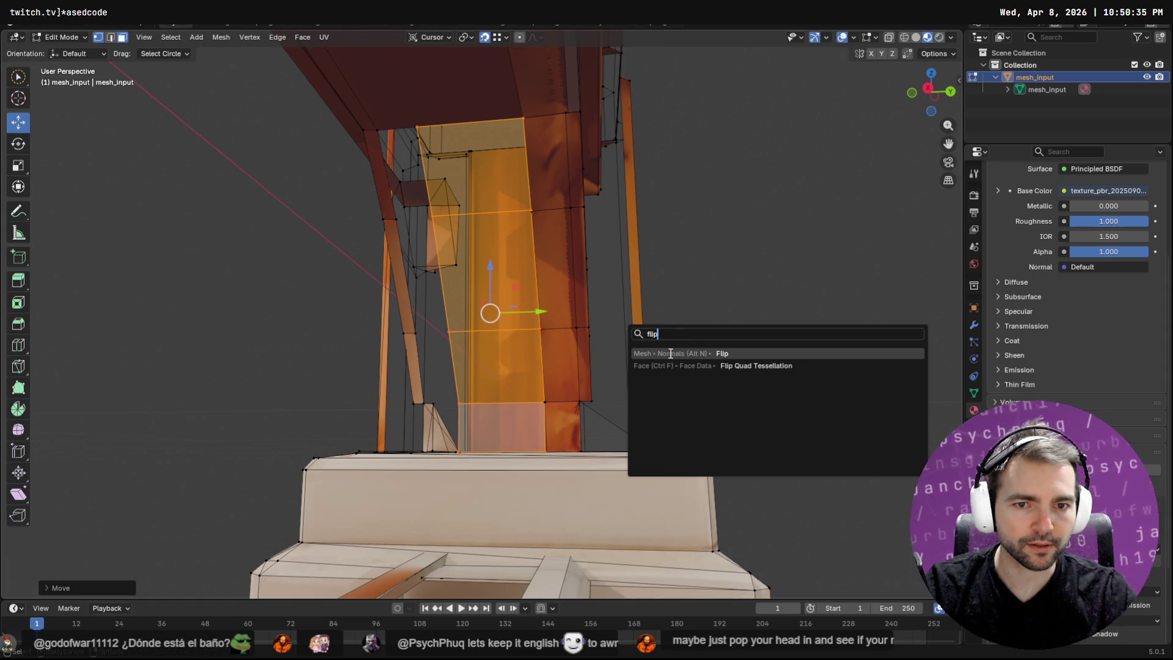
Flip the normals of the mirrored brace's selected faces via Quick Favorites.
key(Escape)
key(q)
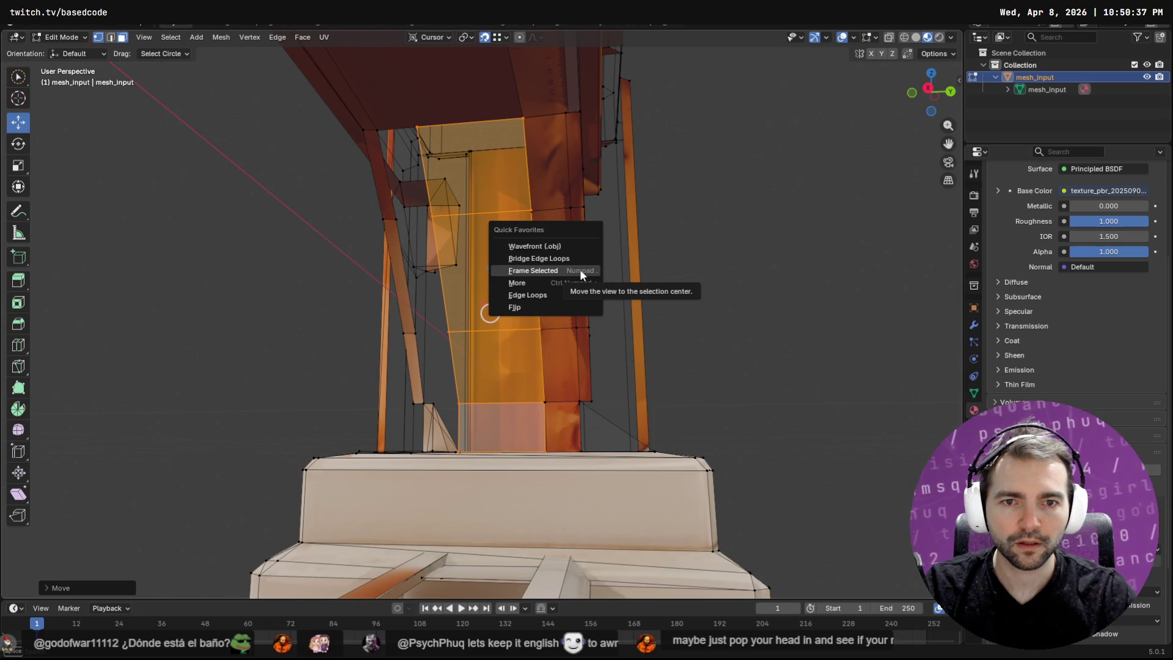
key(Down)
key(Down)
key(Down)
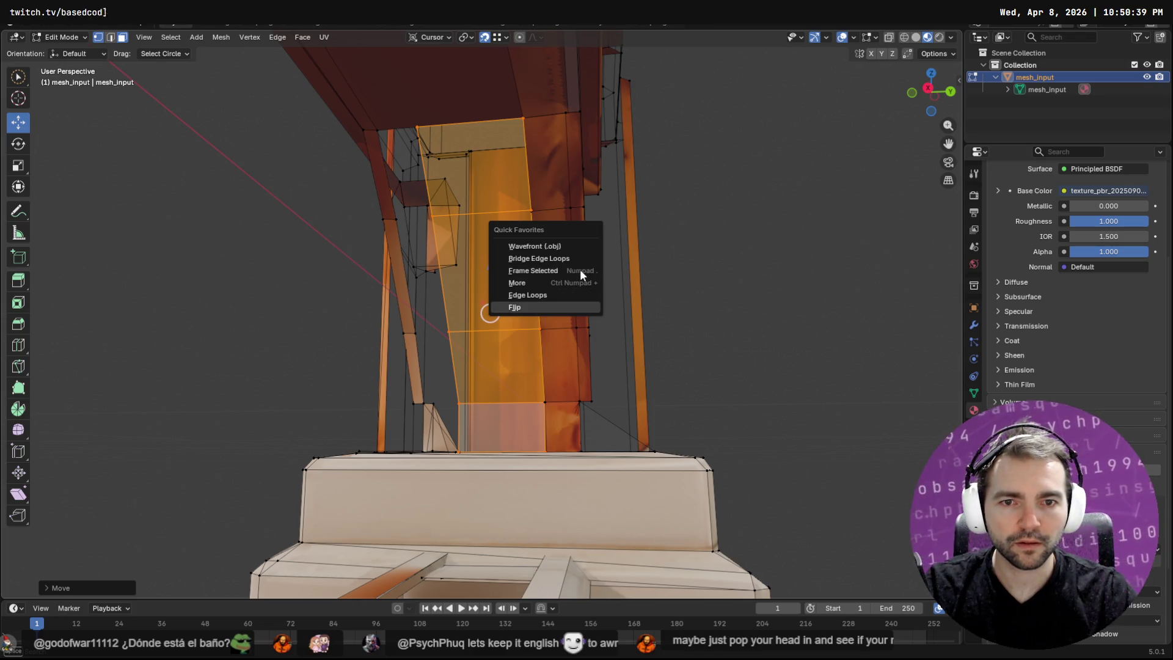
key(Return)
mouse_move(580, 270)
middle_down()
mouse_move(599, 298)
mouse_move(580, 291)
mouse_move(551, 355)
middle_up()
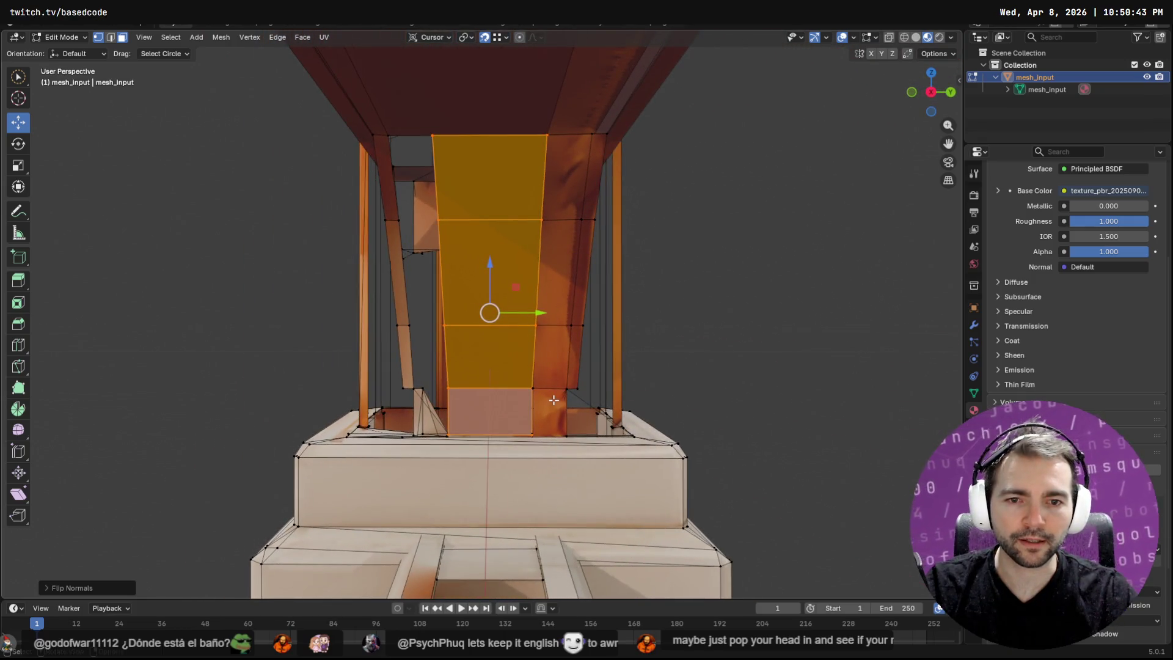
Select the brace's vertical strip of faces and duplicate it onto the left edge.
click(554, 399)
shift+click(551, 336)
shift+click(559, 272)
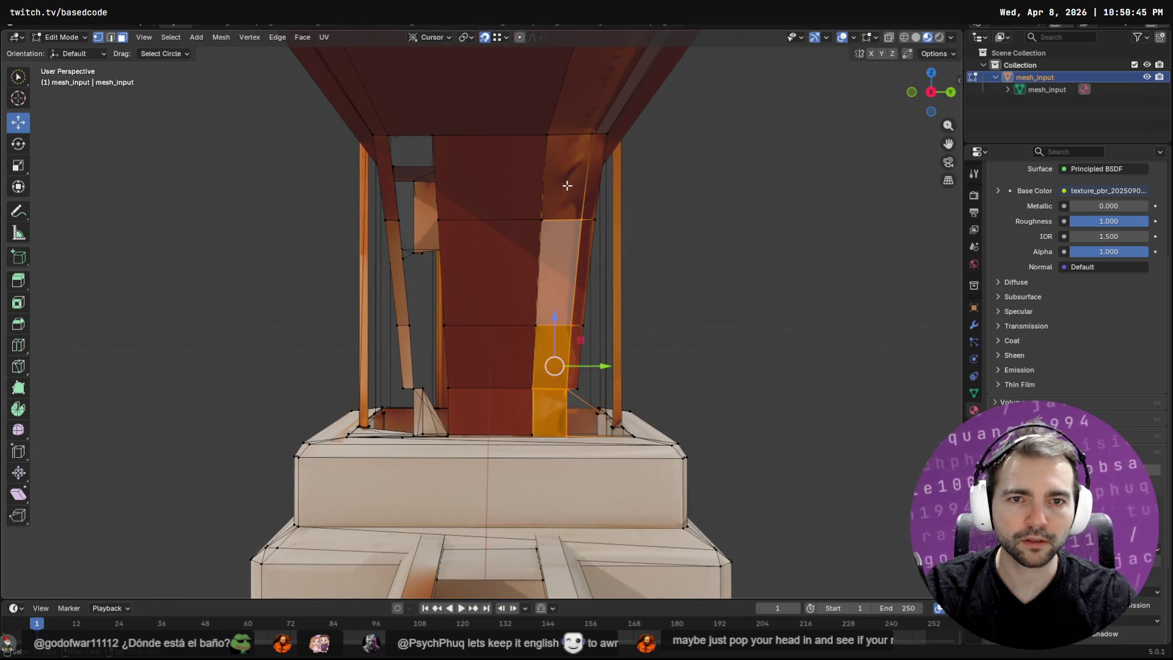
shift+click(566, 185)
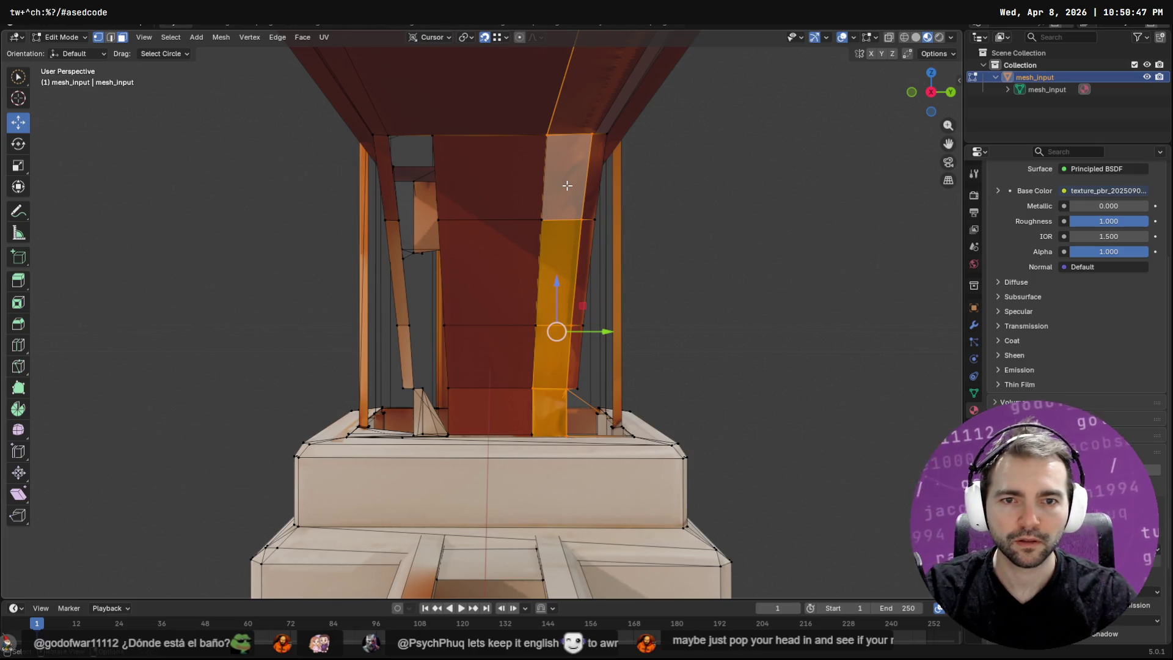
key(F3)
key(Return)
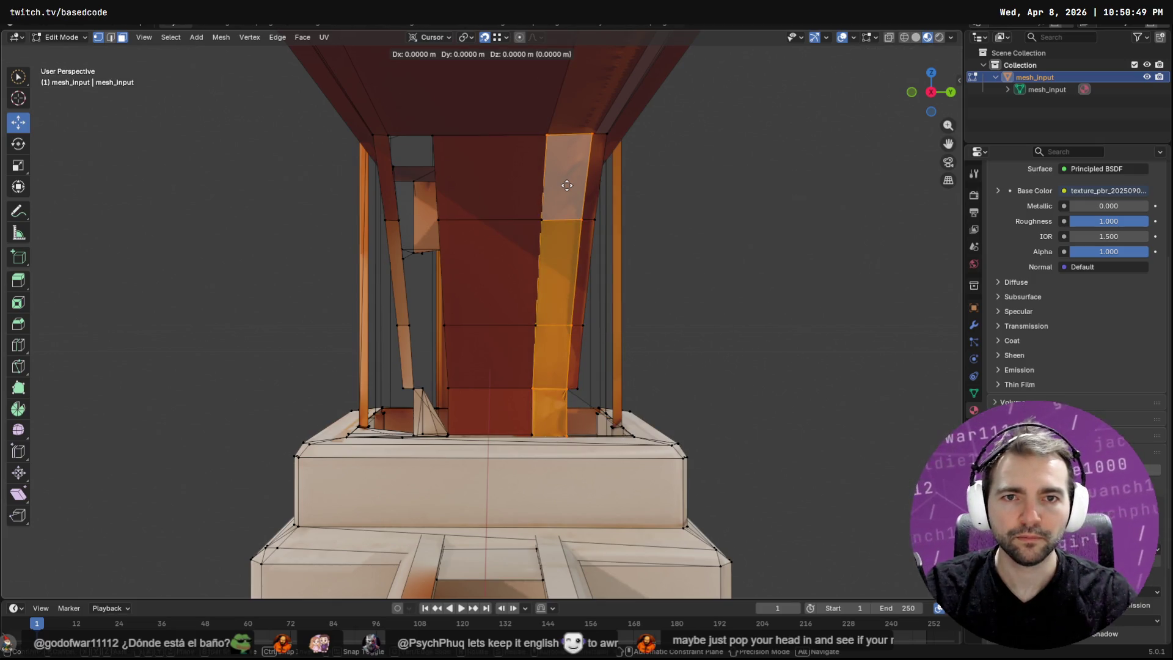
click(387, 136)
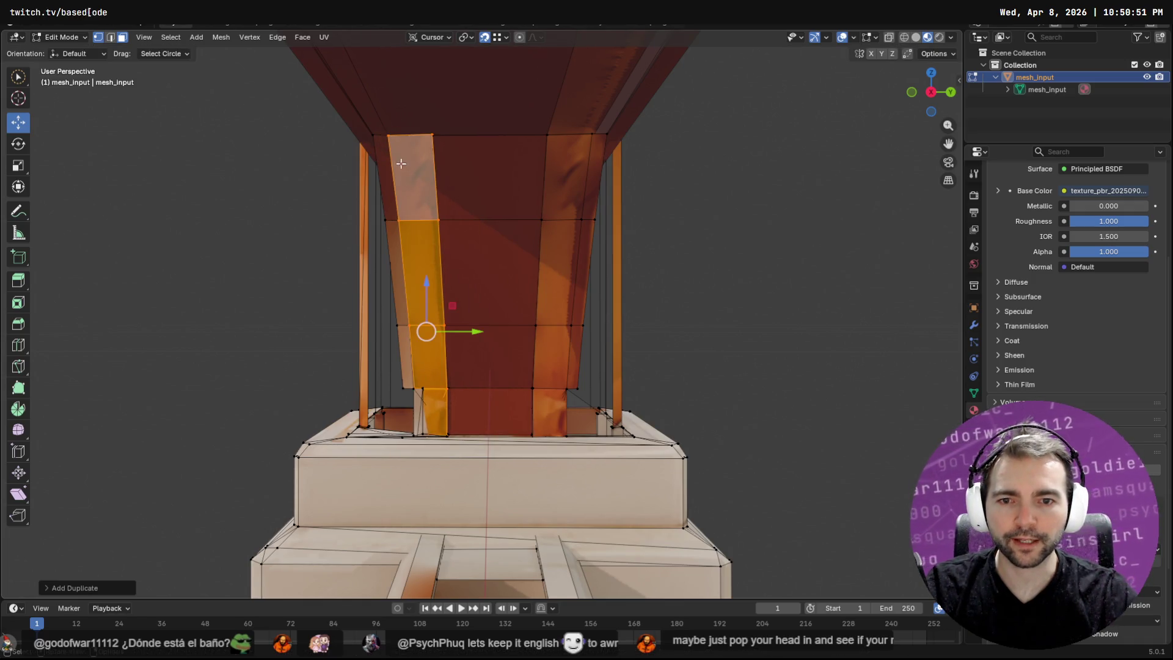
Zoom in on the brace-base junction and select its junction vertices.
mouse_move(459, 393)
middle_down()
mouse_move(529, 380)
mouse_move(502, 379)
mouse_move(427, 422)
mouse_move(478, 402)
middle_up()
scroll(478, 401, up, 5)
shift+middle_drag(398, 450, 540, 143)
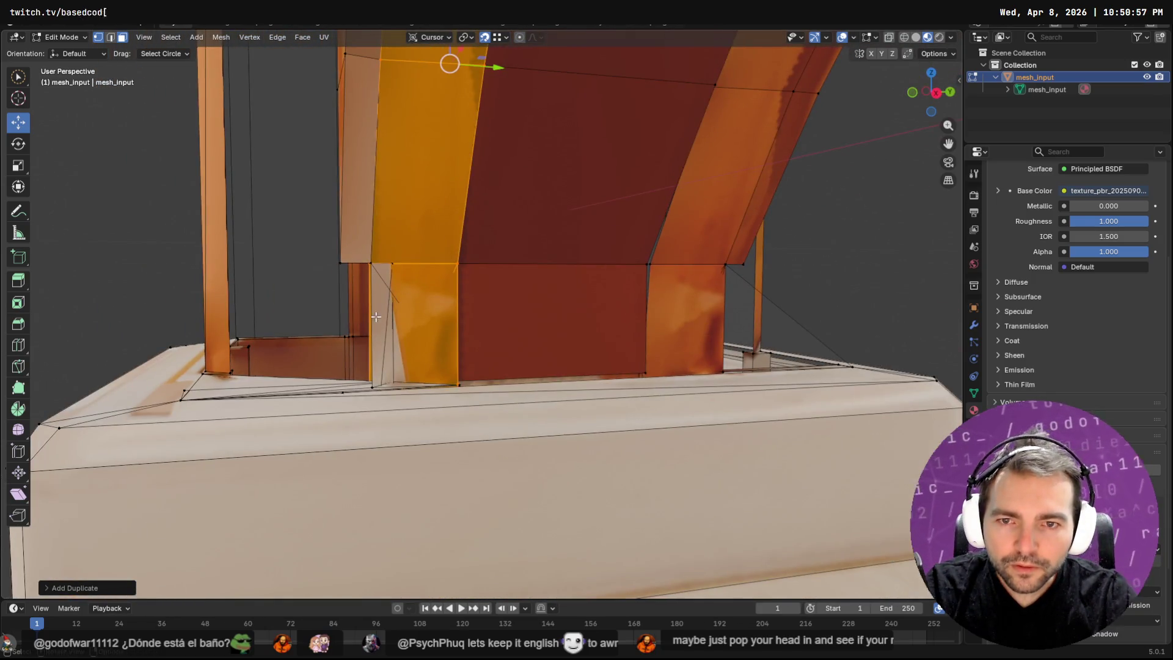
click(376, 316)
mouse_move(412, 337)
middle_down()
mouse_move(450, 379)
mouse_move(471, 367)
middle_up()
click(425, 359)
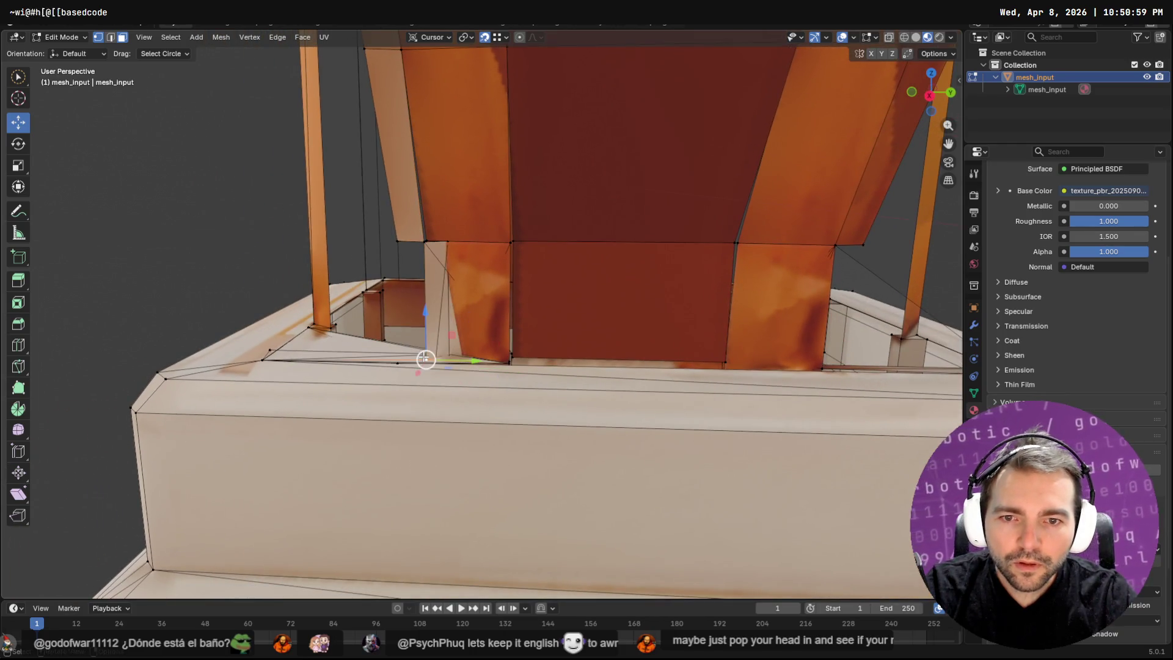
Grow the junction selection repeatedly with Select More from Quick Favorites.
key(F3)
key(Escape)
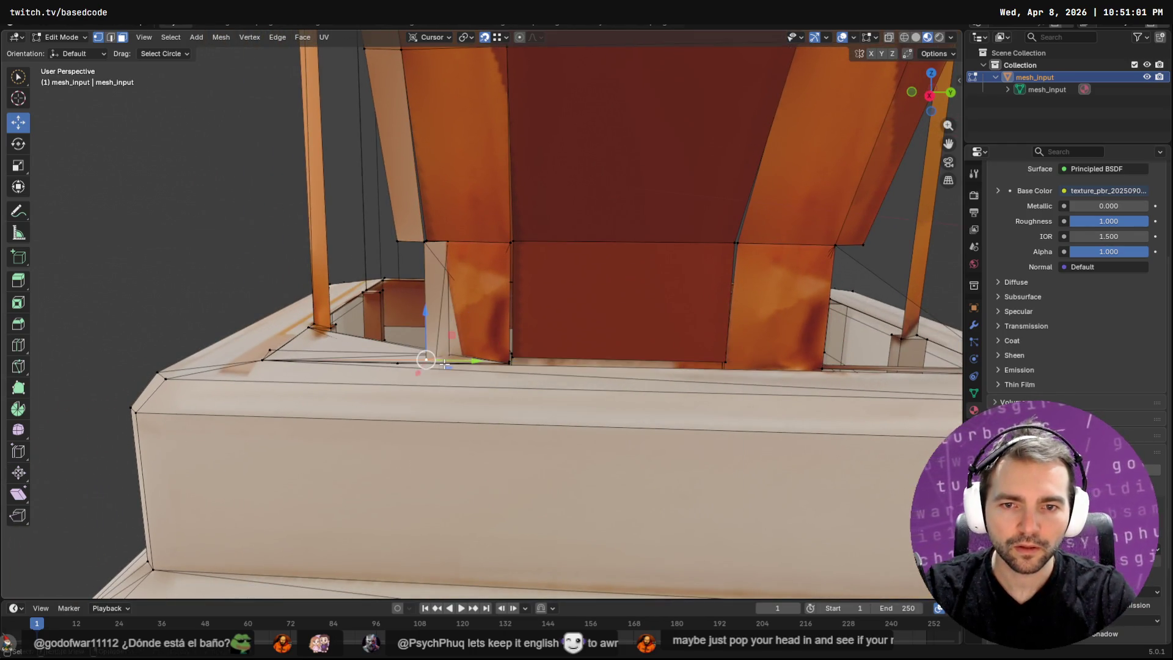
key(q)
click(444, 363)
key(q)
click(444, 364)
click(444, 362)
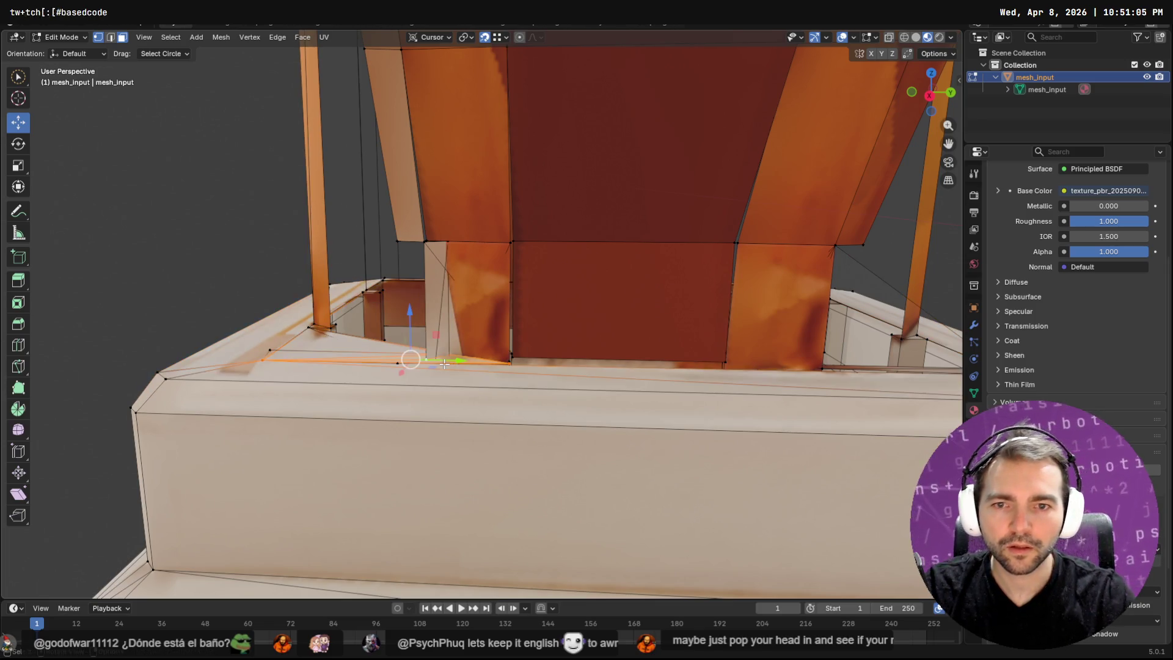
click(427, 247)
key(q)
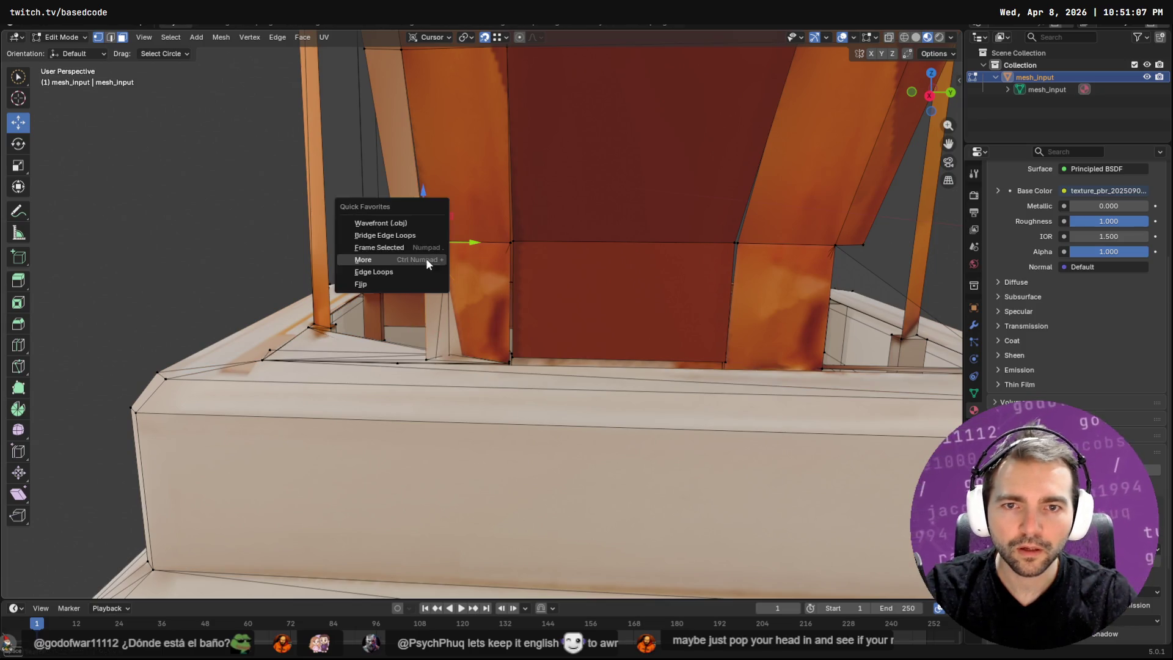
click(427, 258)
mouse_move(426, 258)
middle_down()
mouse_move(354, 178)
mouse_move(183, 98)
middle_up()
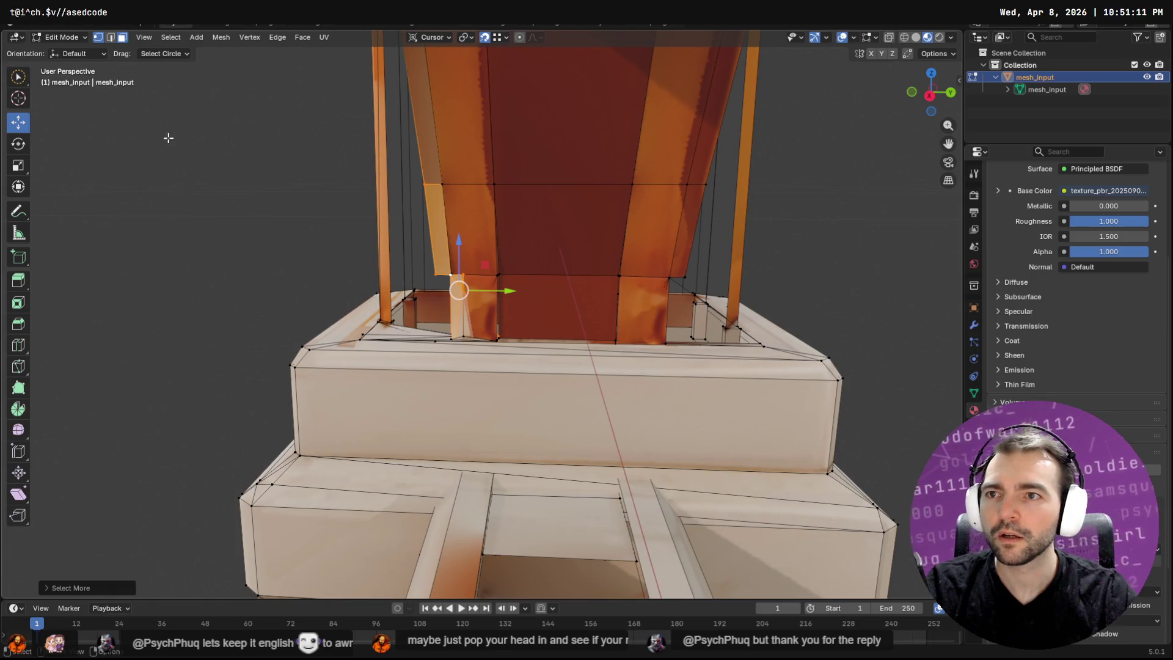
Delete the stray vertical edge beside the brace at the stone base rim.
click(18, 77)
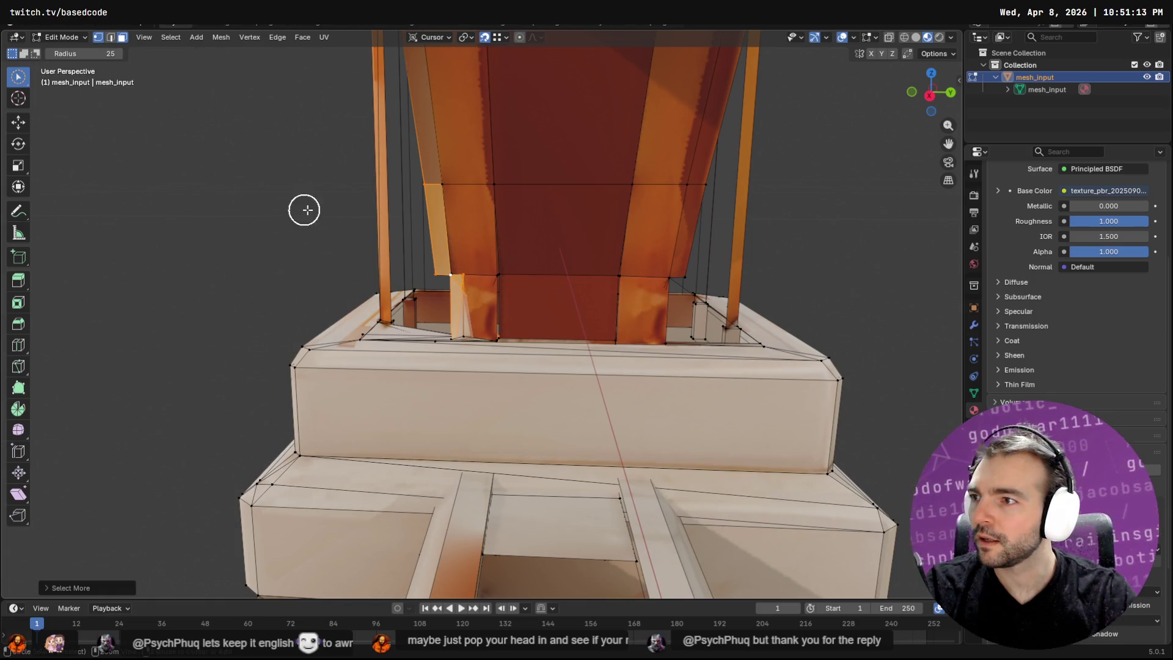
mouse_move(450, 184)
mouse_down()
mouse_move(354, 170)
mouse_move(382, 173)
mouse_up()
scroll(398, 311, up, 3)
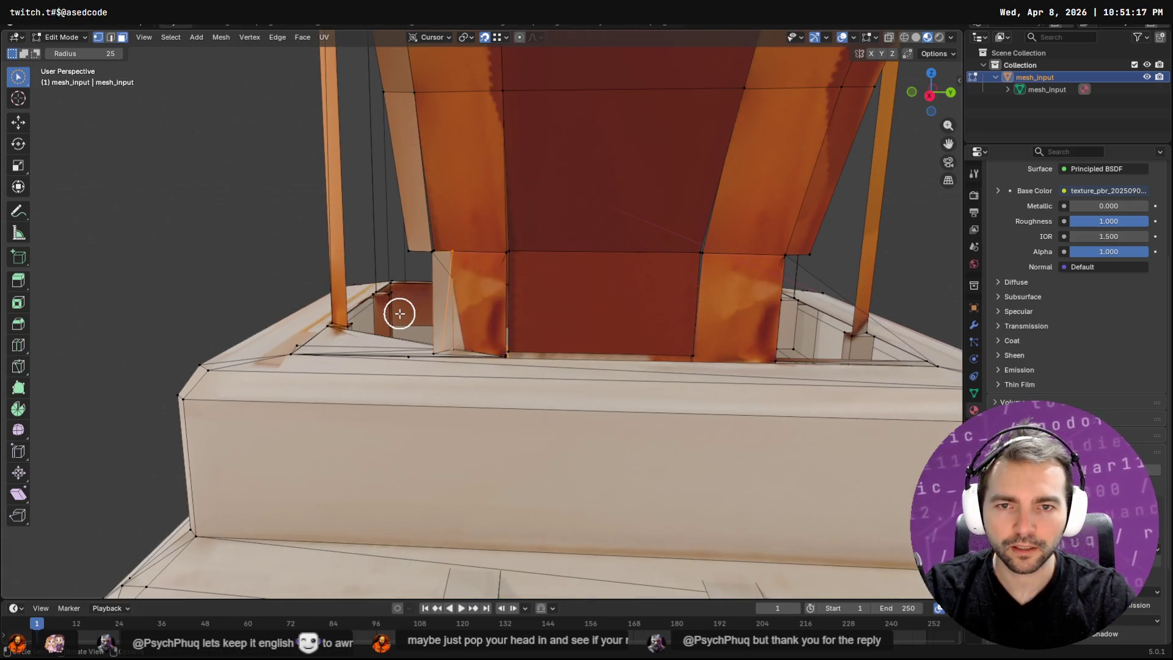
right_click(400, 315)
click(399, 315)
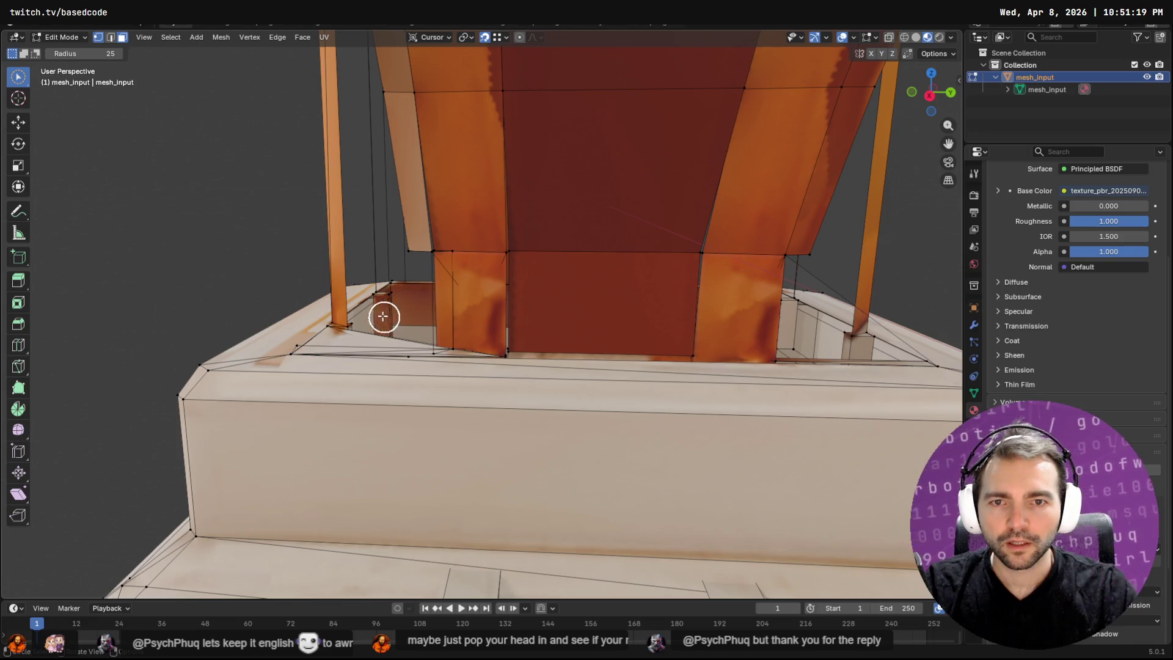
click(111, 38)
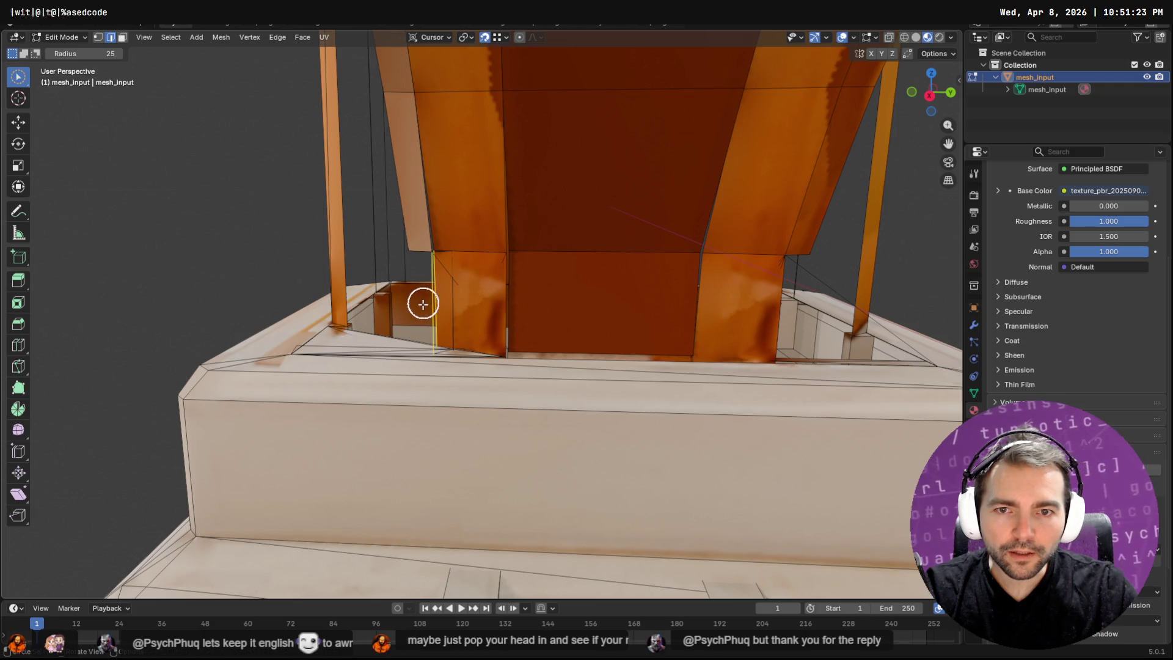
click(418, 315)
key(x)
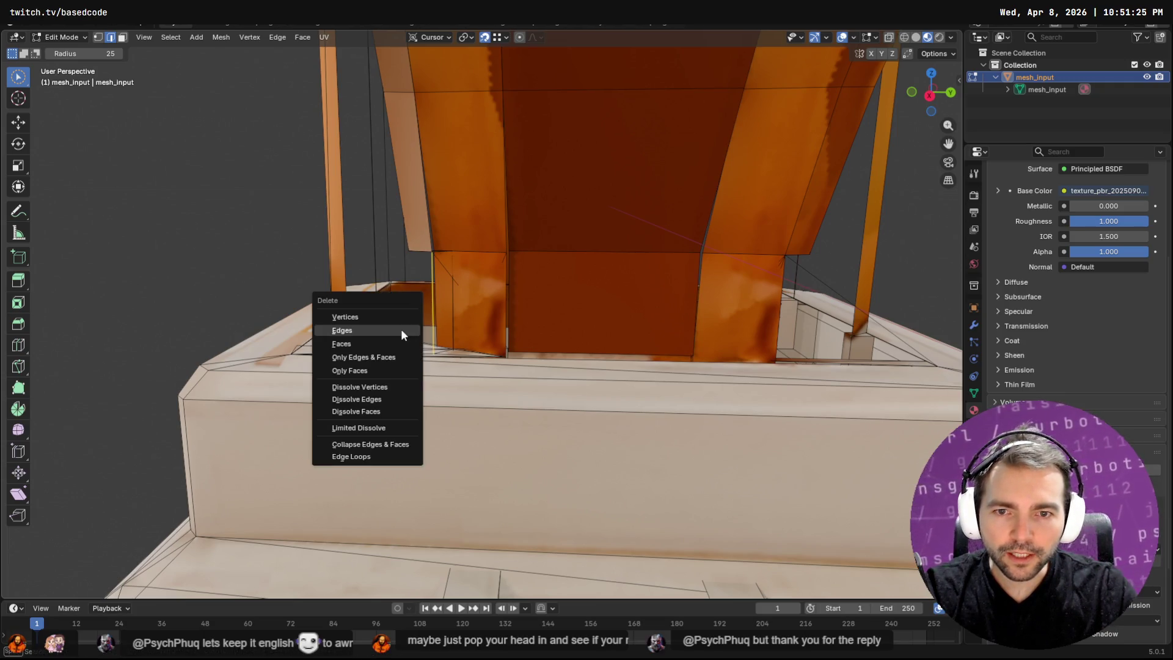
click(401, 329)
Delete the stray lower and diagonal edges and the leftover small triangle.
mouse_move(392, 332)
middle_down()
mouse_move(469, 416)
mouse_move(461, 375)
mouse_move(295, 329)
middle_up()
mouse_move(269, 315)
mouse_down()
mouse_move(262, 328)
mouse_move(273, 334)
mouse_move(324, 332)
mouse_up()
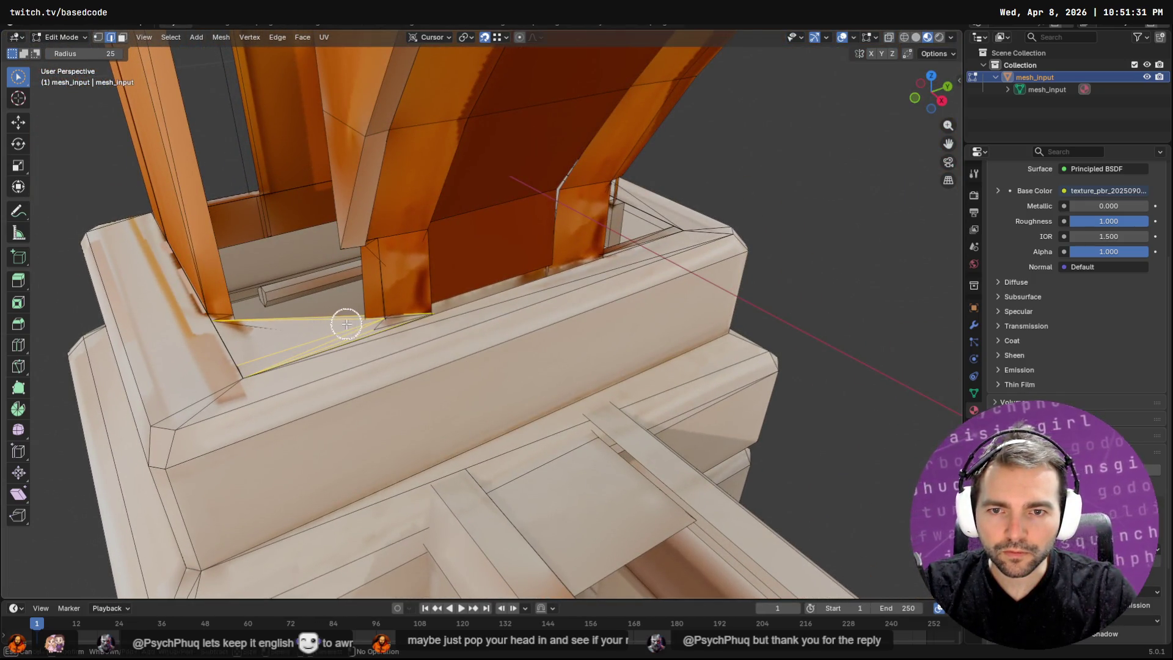
key(x)
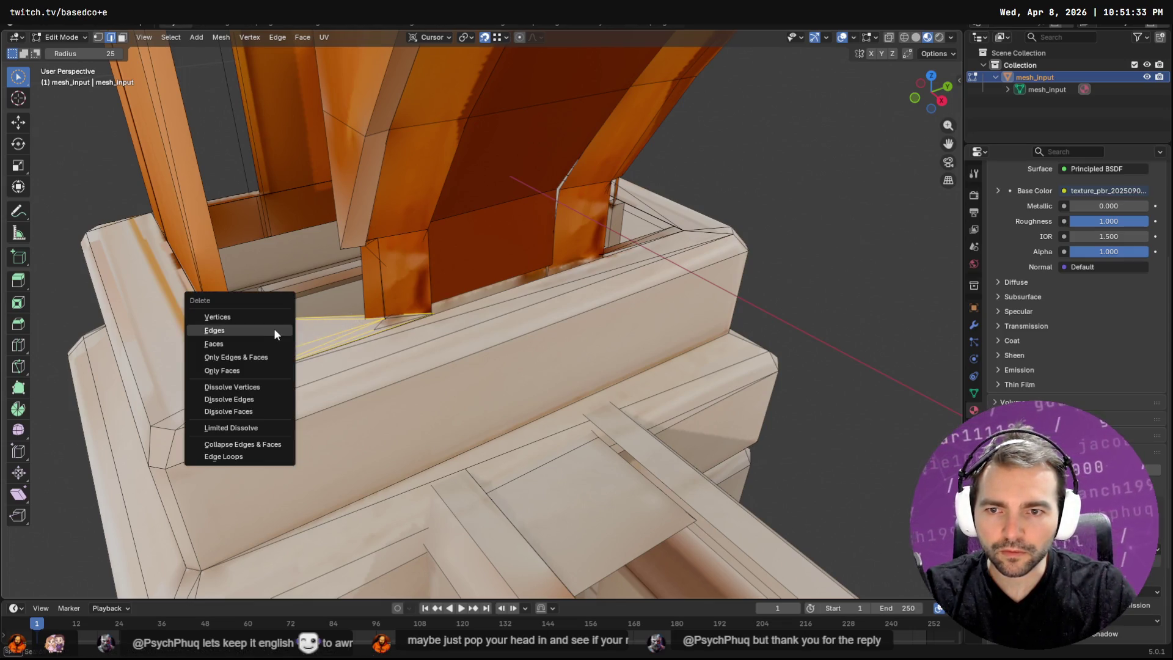
click(274, 329)
click(383, 321)
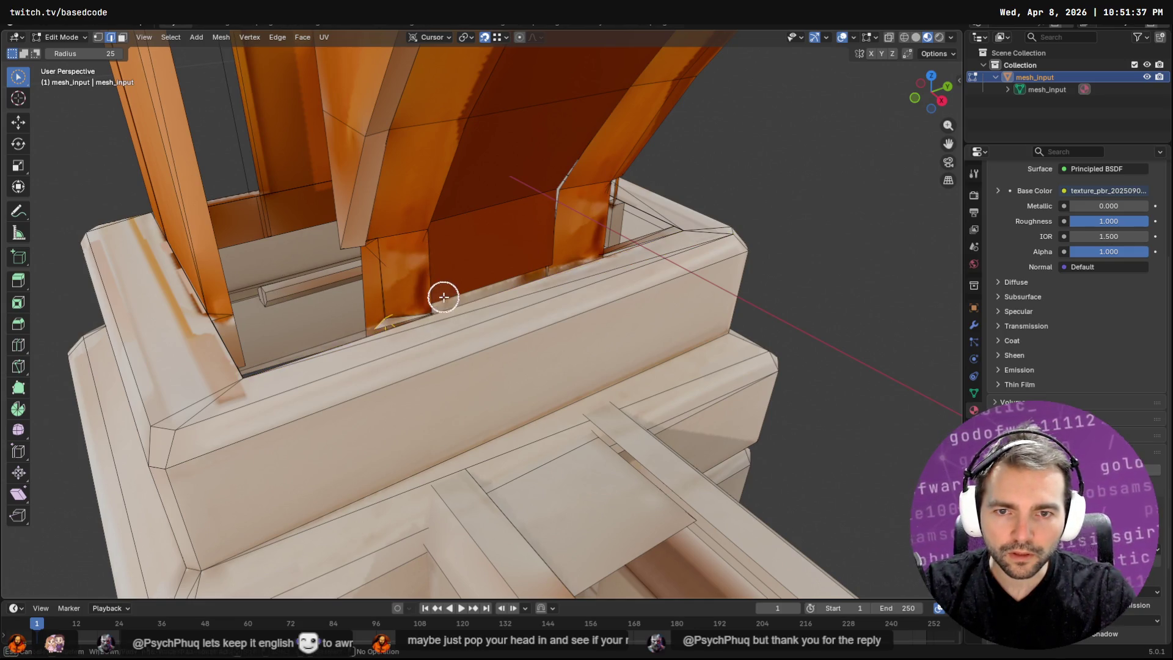
drag(434, 293, 388, 313)
middle_drag(385, 309, 519, 280)
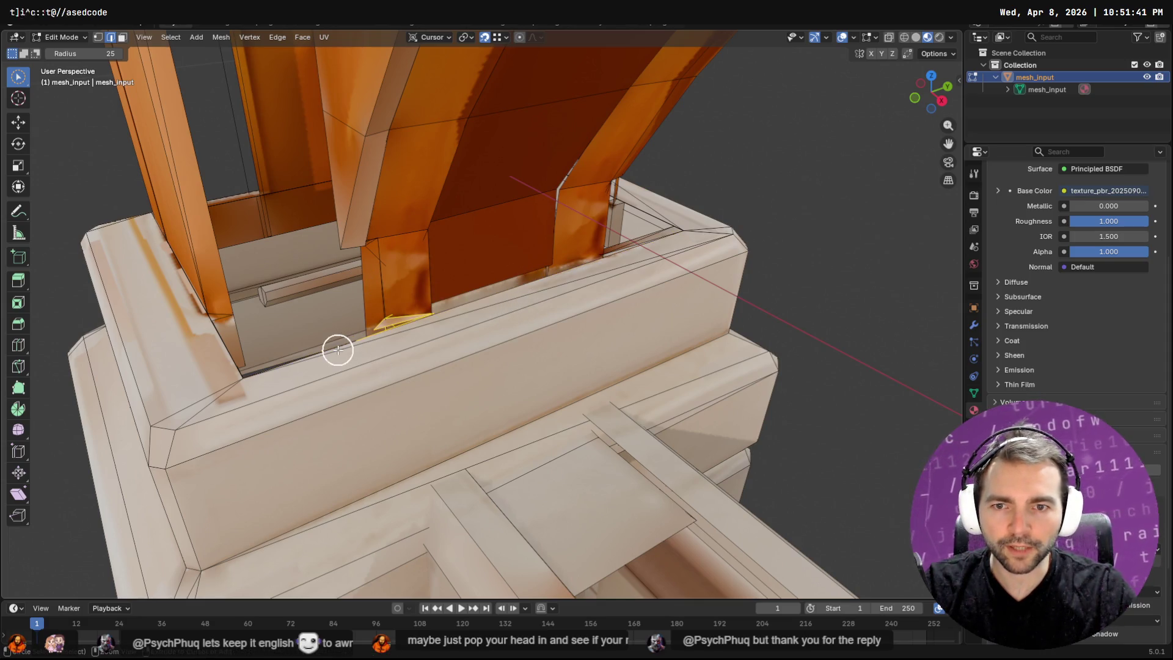
key(c)
key(x)
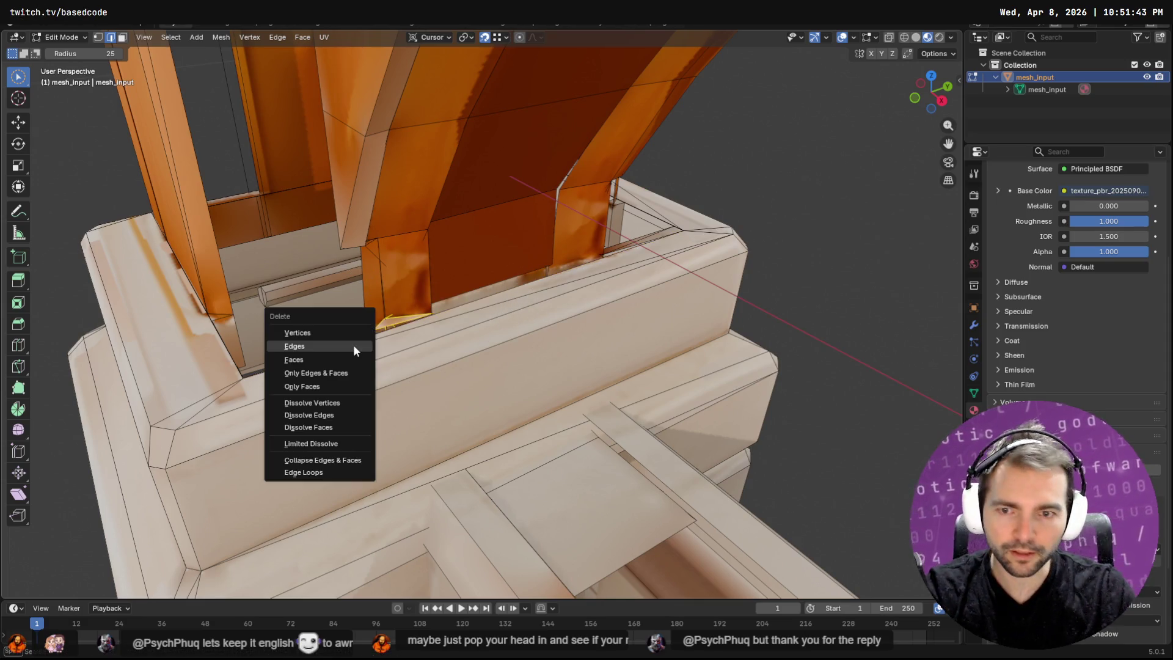
click(350, 348)
Delete the remaining stray edges at the rail corner joint.
mouse_move(343, 340)
middle_down()
mouse_move(484, 341)
mouse_move(427, 364)
middle_up()
scroll(487, 345, down, 2)
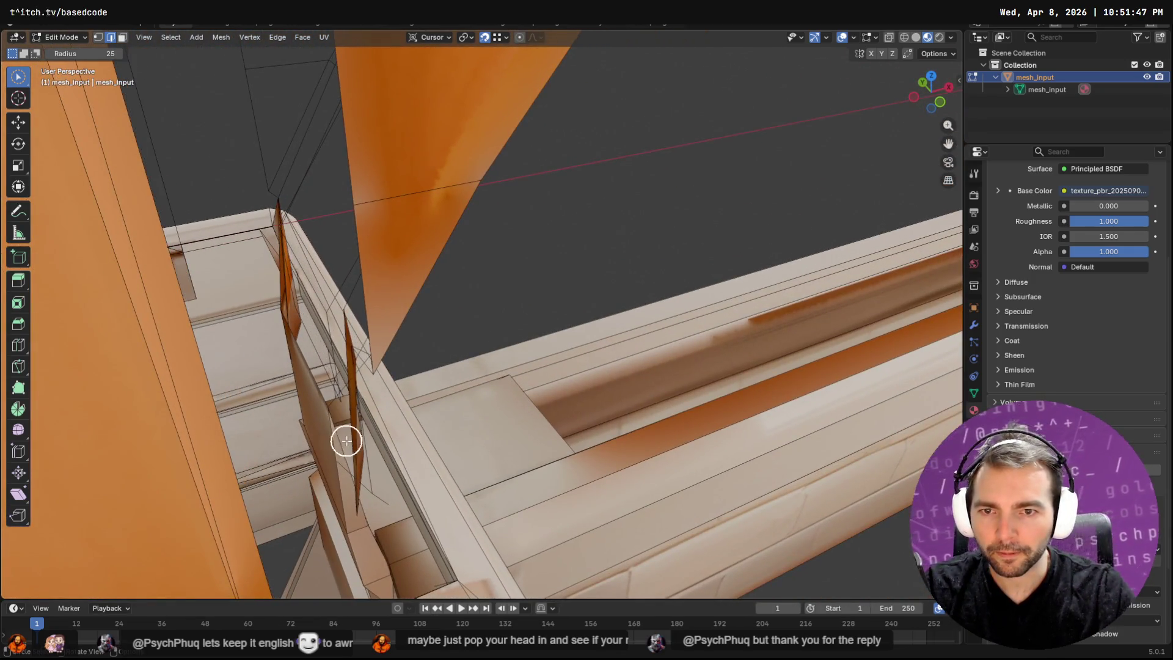
scroll(342, 437, up, 3)
scroll(330, 401, down, 2)
mouse_move(328, 401)
middle_down()
mouse_move(401, 411)
mouse_move(364, 459)
mouse_move(466, 419)
mouse_move(343, 416)
mouse_move(355, 391)
mouse_move(482, 372)
mouse_move(581, 379)
mouse_move(556, 379)
mouse_move(584, 369)
mouse_move(498, 356)
mouse_move(450, 369)
mouse_move(275, 340)
mouse_move(482, 361)
mouse_move(325, 351)
mouse_move(306, 366)
mouse_move(738, 358)
mouse_move(471, 364)
mouse_move(498, 373)
mouse_move(475, 399)
middle_up()
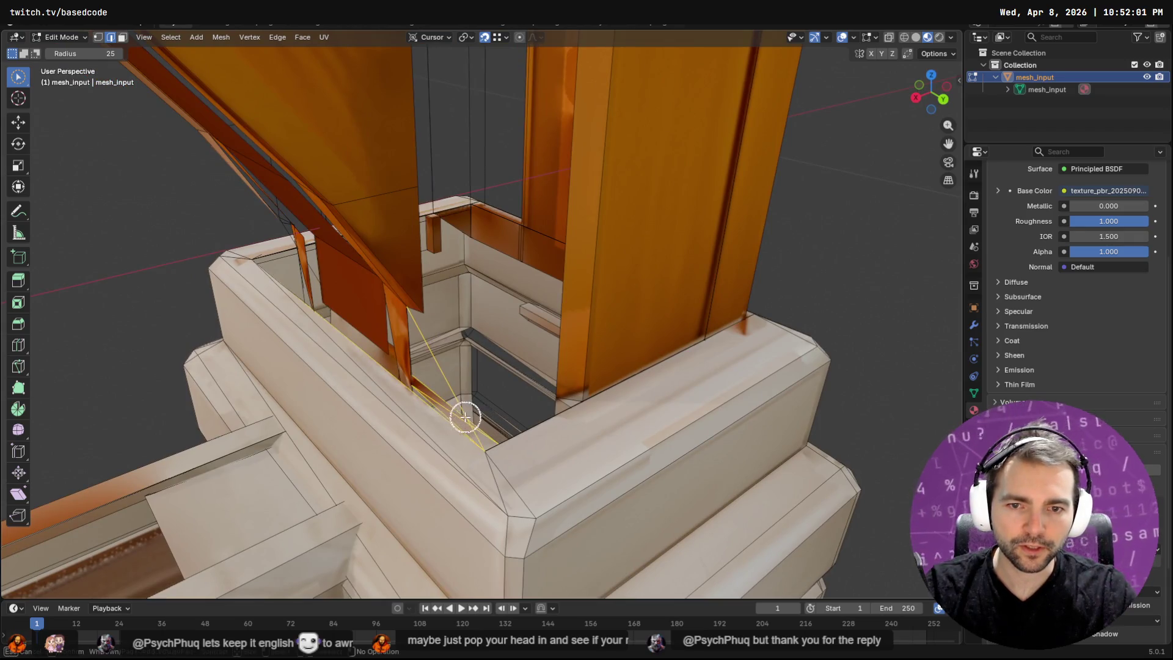
key(x)
click(455, 349)
mouse_move(450, 342)
middle_down()
mouse_move(424, 348)
mouse_move(510, 330)
mouse_move(371, 379)
mouse_move(482, 367)
mouse_move(405, 388)
mouse_move(299, 306)
middle_up()
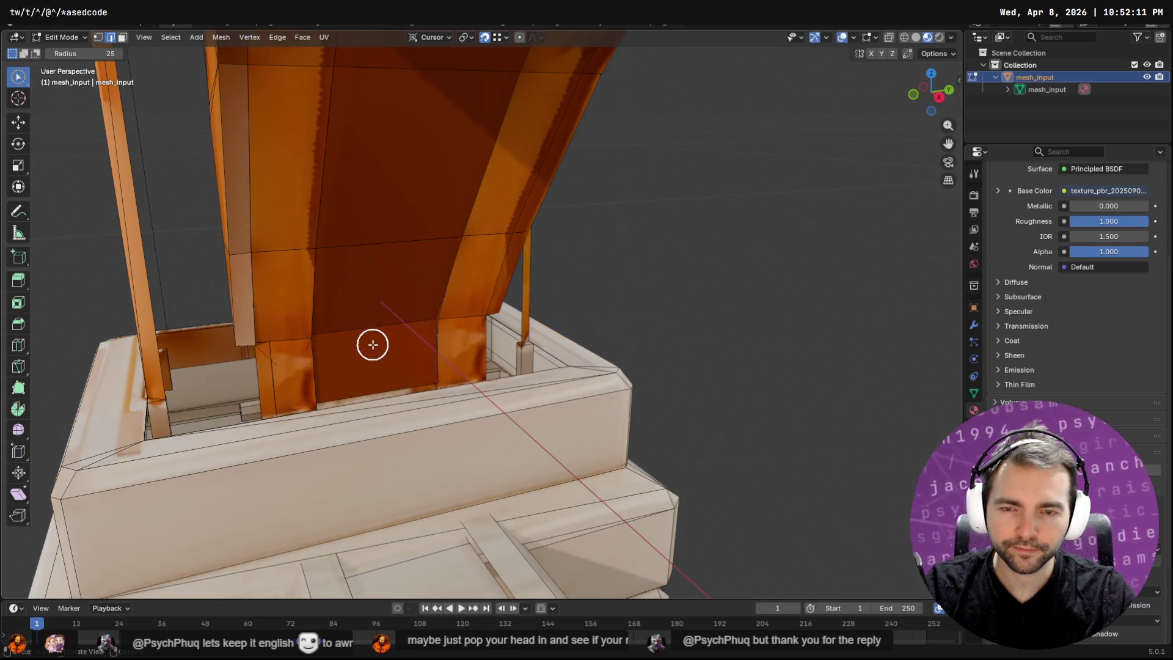
Drag the brace's lower corner vertex down with the Move tool to meet the stone ledge.
key(Tab)
key(Tab)
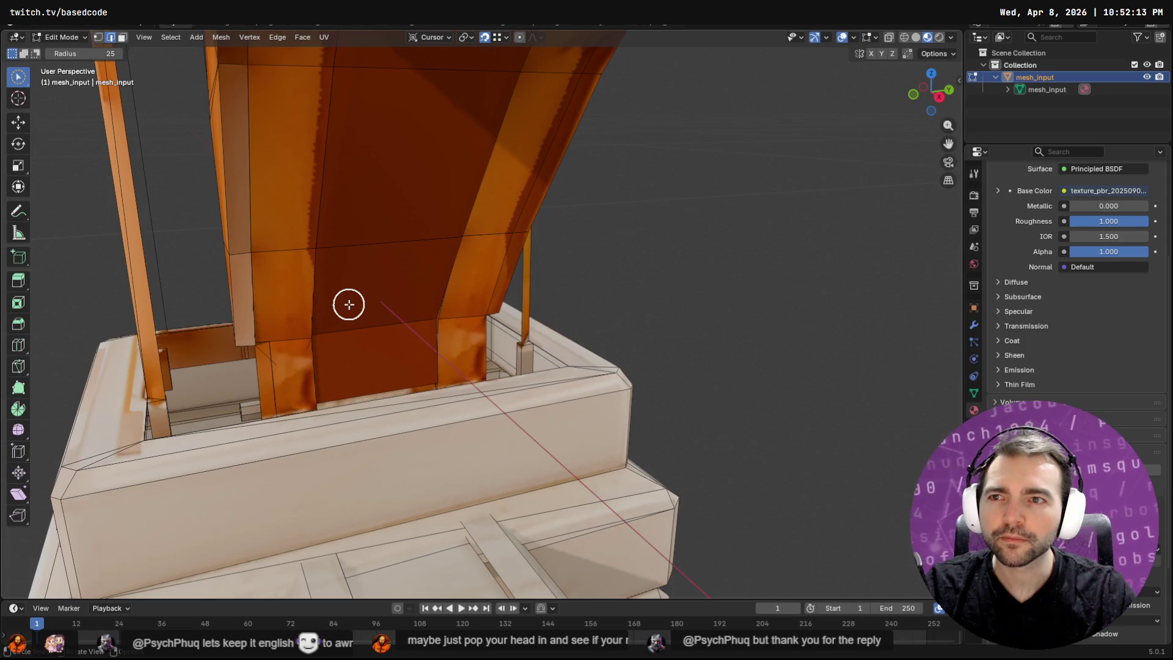
key(1)
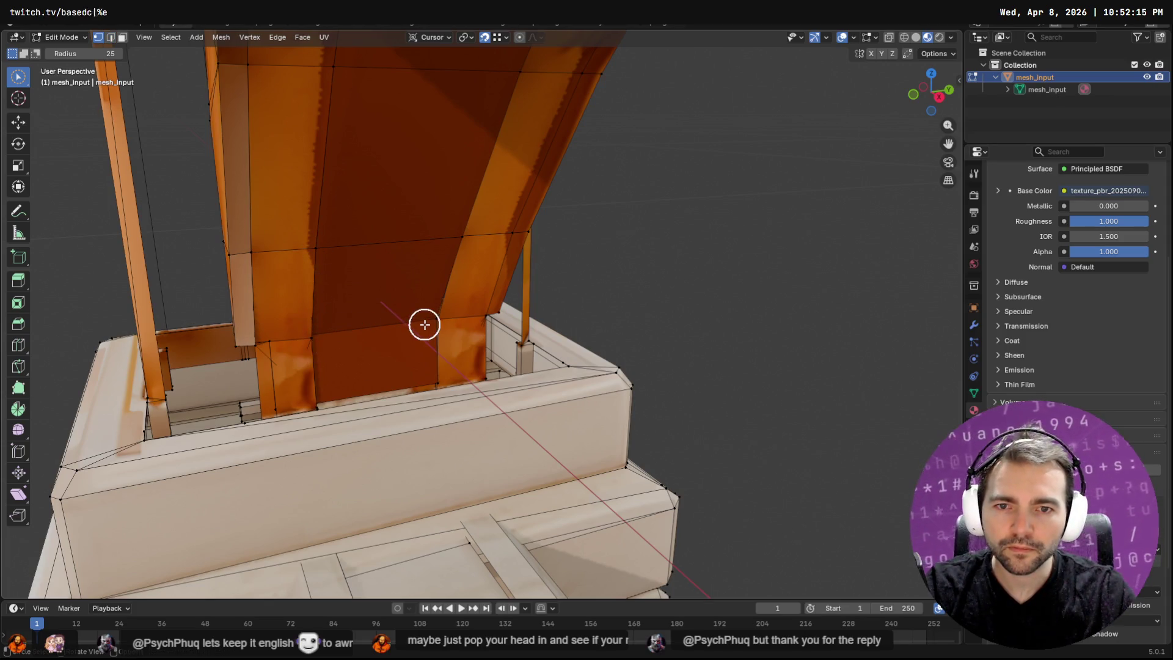
drag(23, 78, 54, 86)
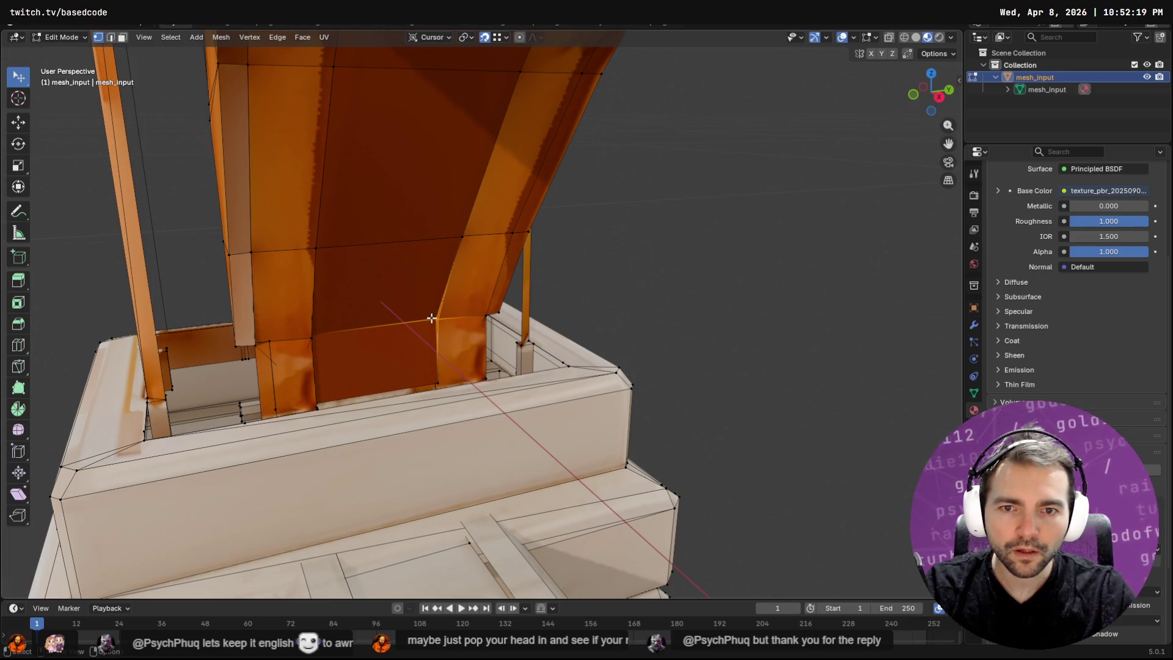
scroll(436, 322, up, 3)
key(w)
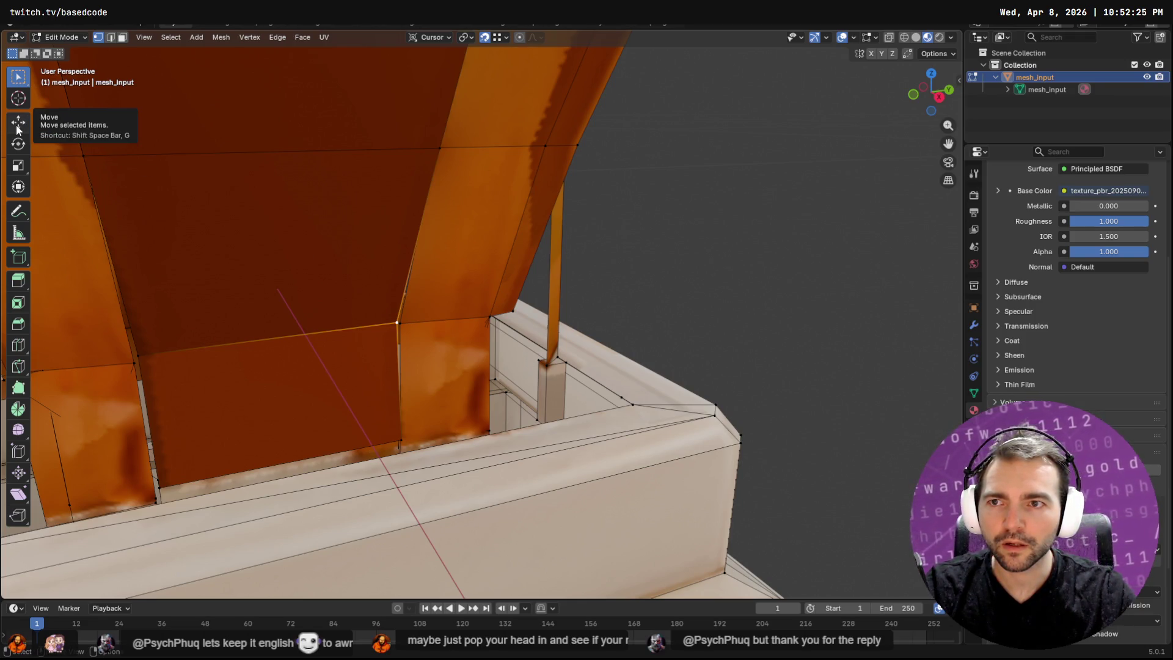
key(shift+space)
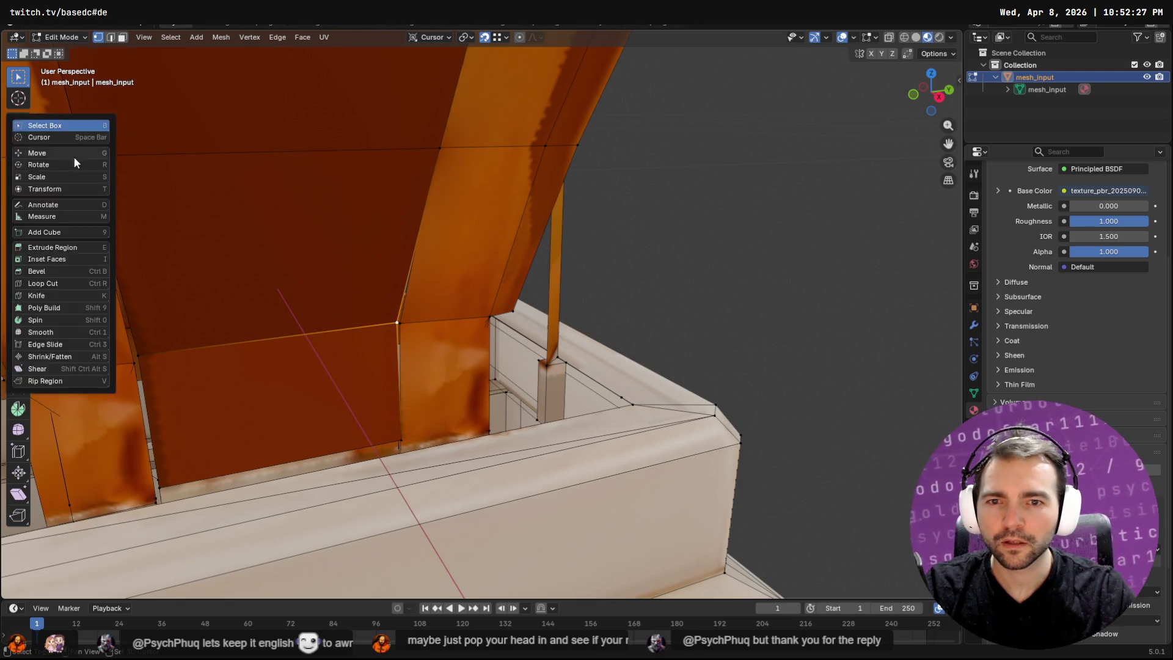
click(37, 124)
mouse_move(397, 322)
mouse_down()
mouse_move(398, 453)
mouse_move(409, 451)
mouse_up()
Pull two lower brace corner vertices down-left onto the stone base rim.
middle_drag(409, 451, 149, 342)
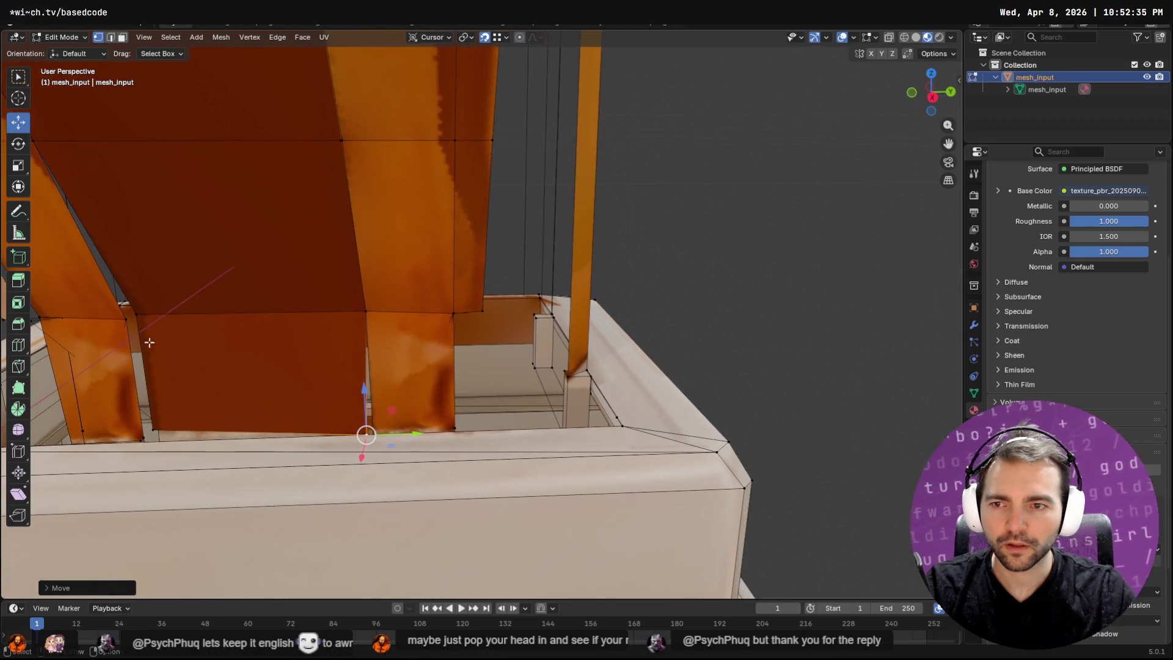
click(143, 318)
drag(137, 313, 125, 319)
click(153, 429)
drag(152, 429, 144, 436)
Move another brace corner vertex with G and slide it along X toward the rim.
middle_drag(157, 387, 285, 372)
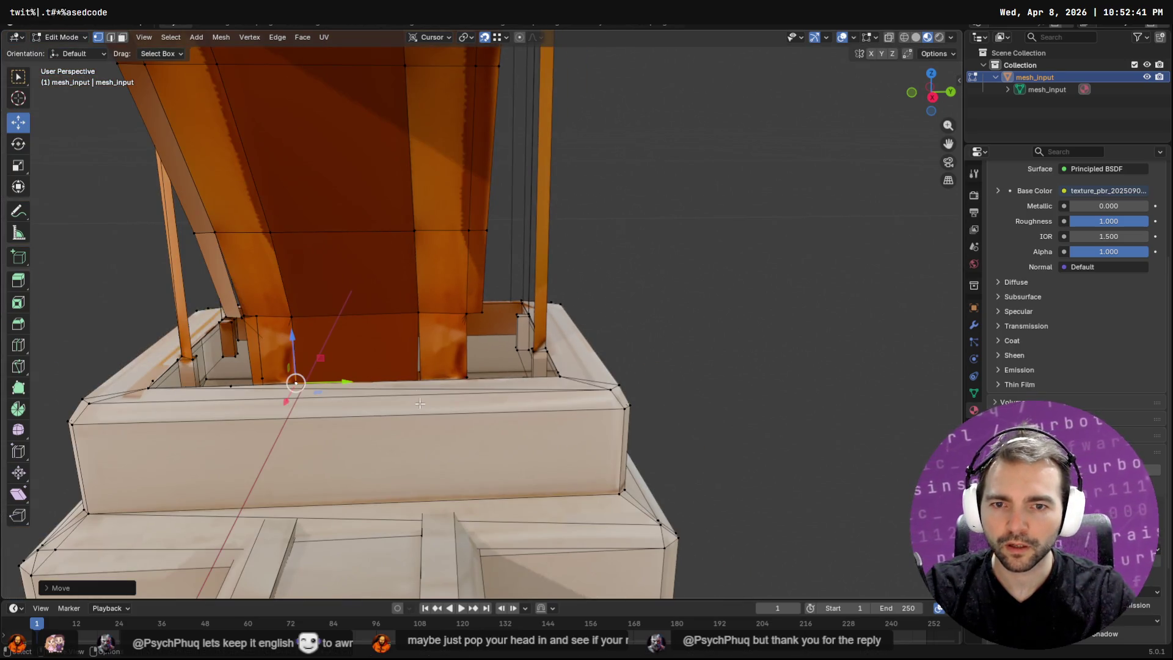
click(414, 378)
mouse_move(414, 378)
middle_down()
mouse_move(467, 491)
mouse_move(452, 499)
mouse_move(632, 455)
mouse_move(649, 493)
mouse_move(628, 497)
mouse_move(642, 438)
mouse_move(586, 422)
mouse_move(518, 426)
mouse_move(534, 424)
mouse_move(570, 466)
mouse_move(623, 414)
mouse_move(704, 418)
mouse_move(658, 411)
mouse_move(663, 435)
mouse_move(629, 441)
middle_up()
scroll(466, 492, up, 3)
key(g)
click(619, 417)
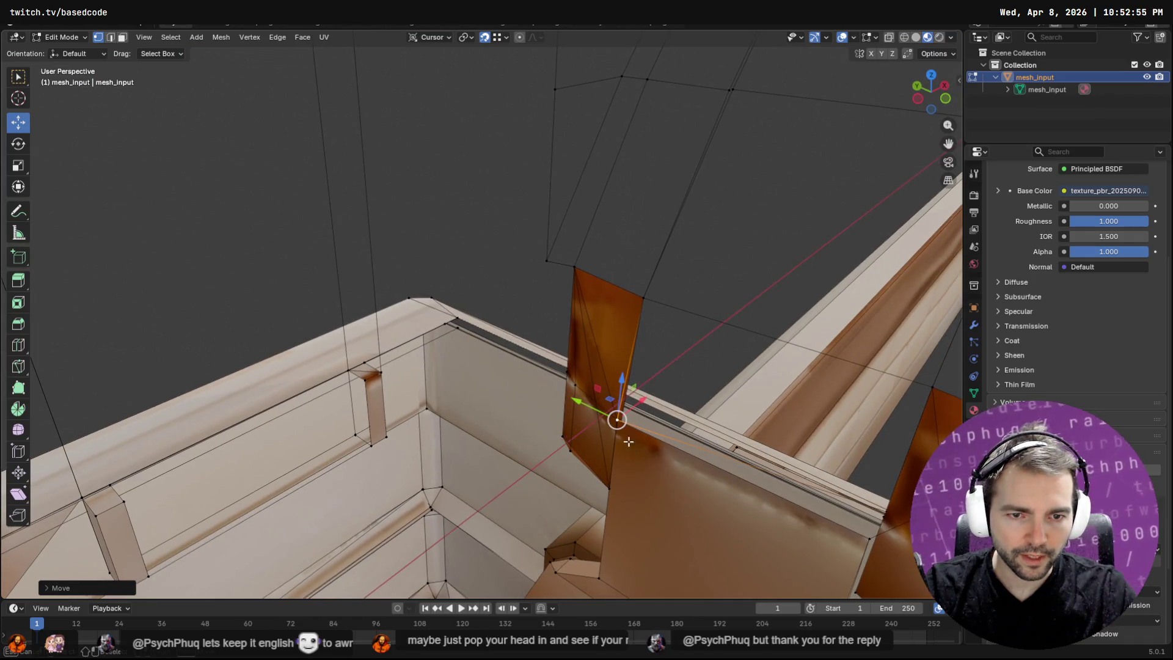
drag(640, 398, 576, 390)
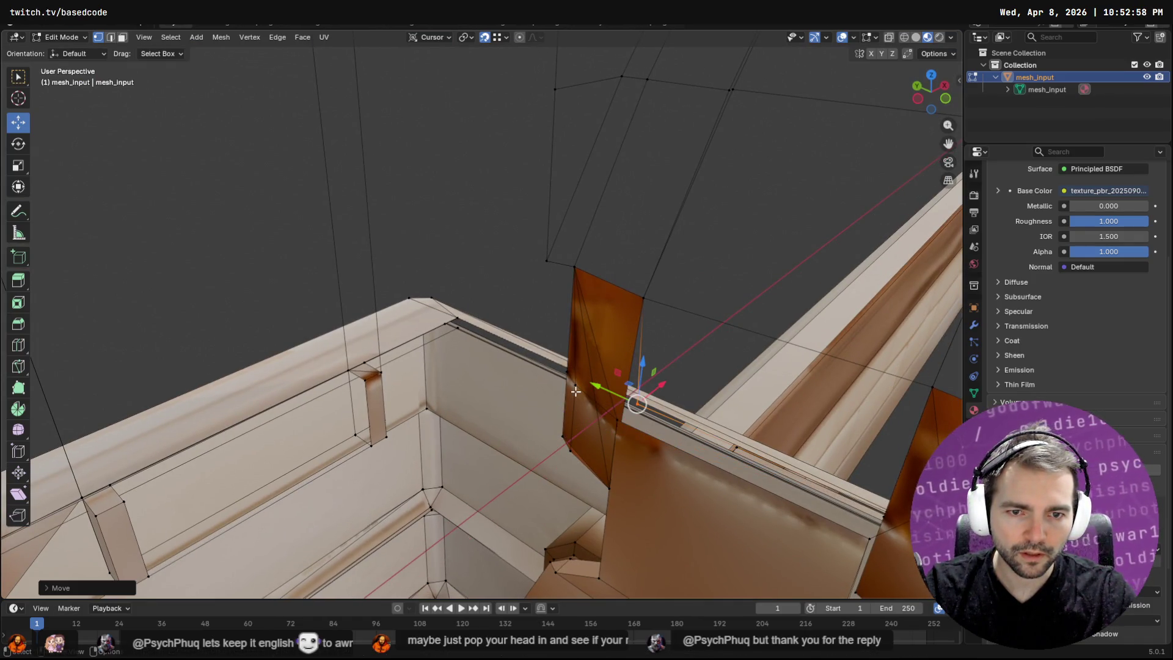
Slide the upper brace vertex along X and fine-tune the lower brace vertex.
click(618, 421)
mouse_move(616, 419)
middle_down()
mouse_move(605, 348)
mouse_move(559, 297)
mouse_move(701, 446)
mouse_move(623, 434)
mouse_move(571, 467)
mouse_move(527, 415)
middle_up()
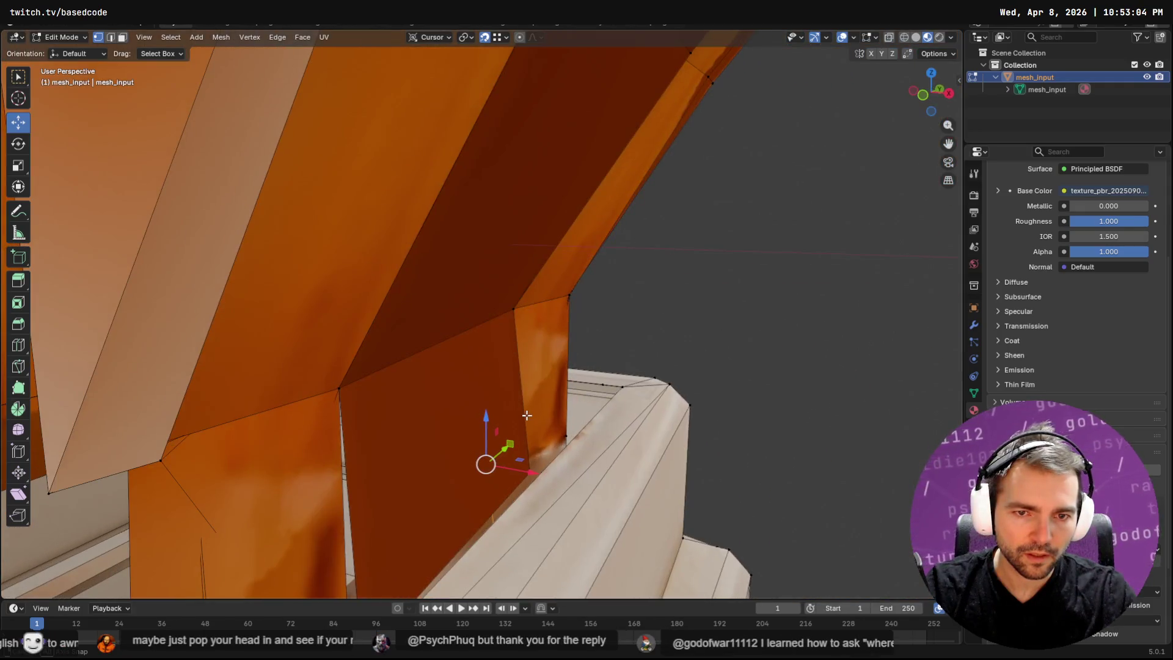
click(512, 310)
drag(565, 319, 568, 294)
mouse_move(568, 295)
middle_down()
mouse_move(568, 348)
mouse_move(196, 415)
middle_up()
click(170, 415)
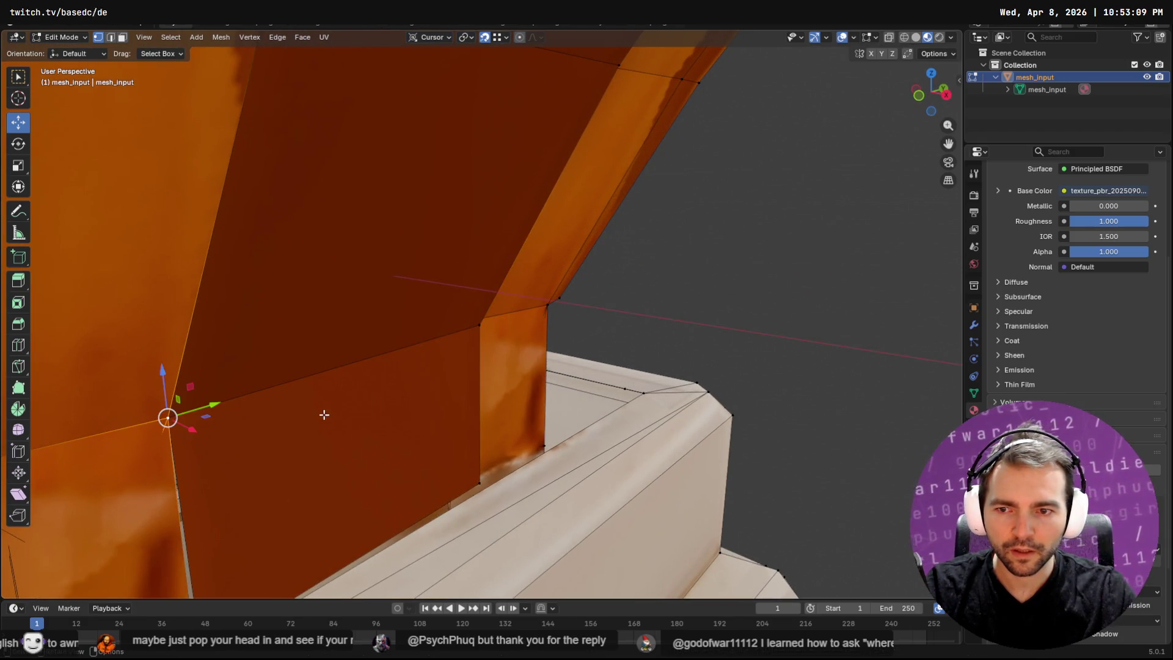
mouse_move(196, 421)
mouse_down()
mouse_move(366, 405)
mouse_move(500, 322)
mouse_up()
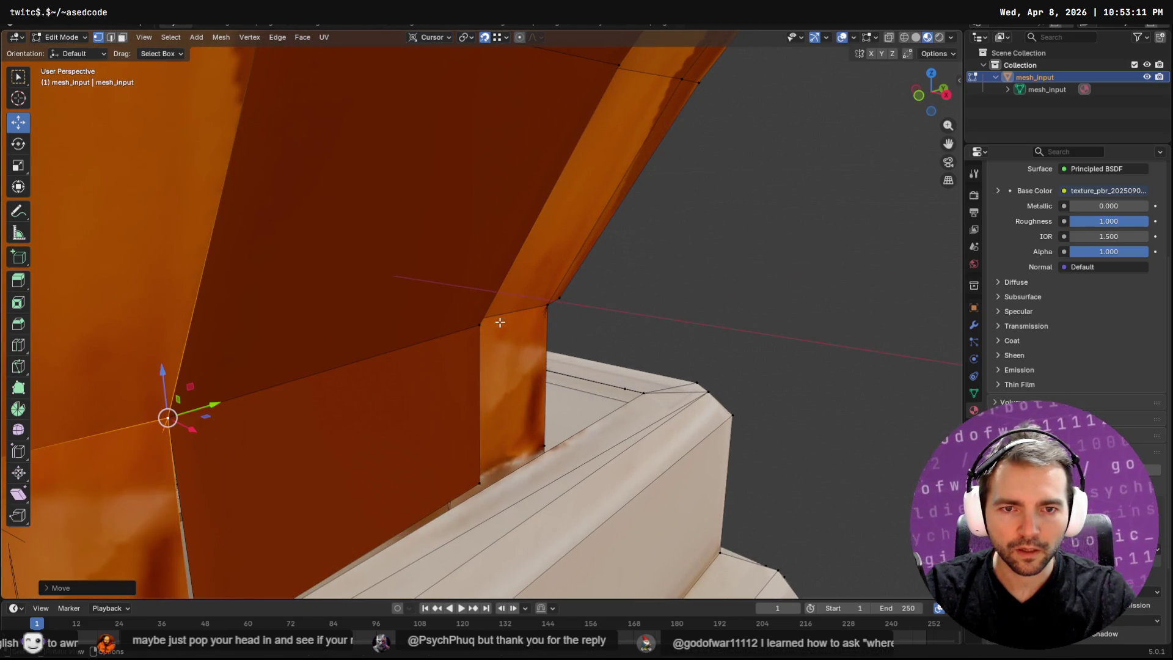
Nudge the brace panel's corner vertex about 0.004 m along X, then check the junction from below.
middle_drag(526, 311, 446, 338)
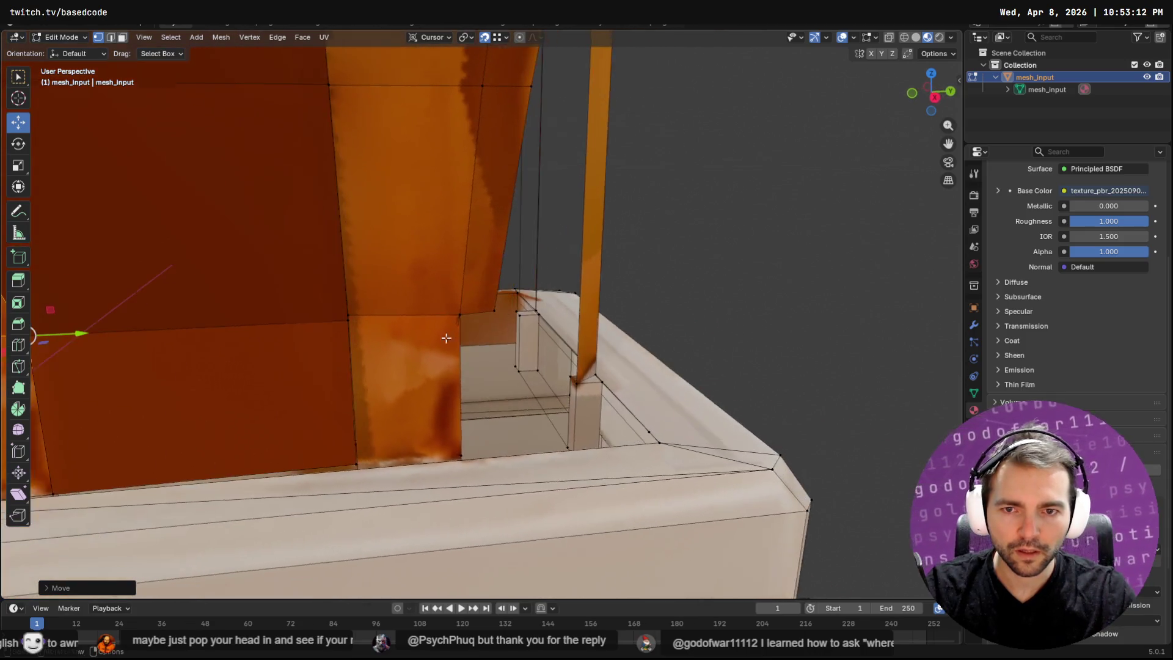
click(349, 316)
key(g)
key(x)
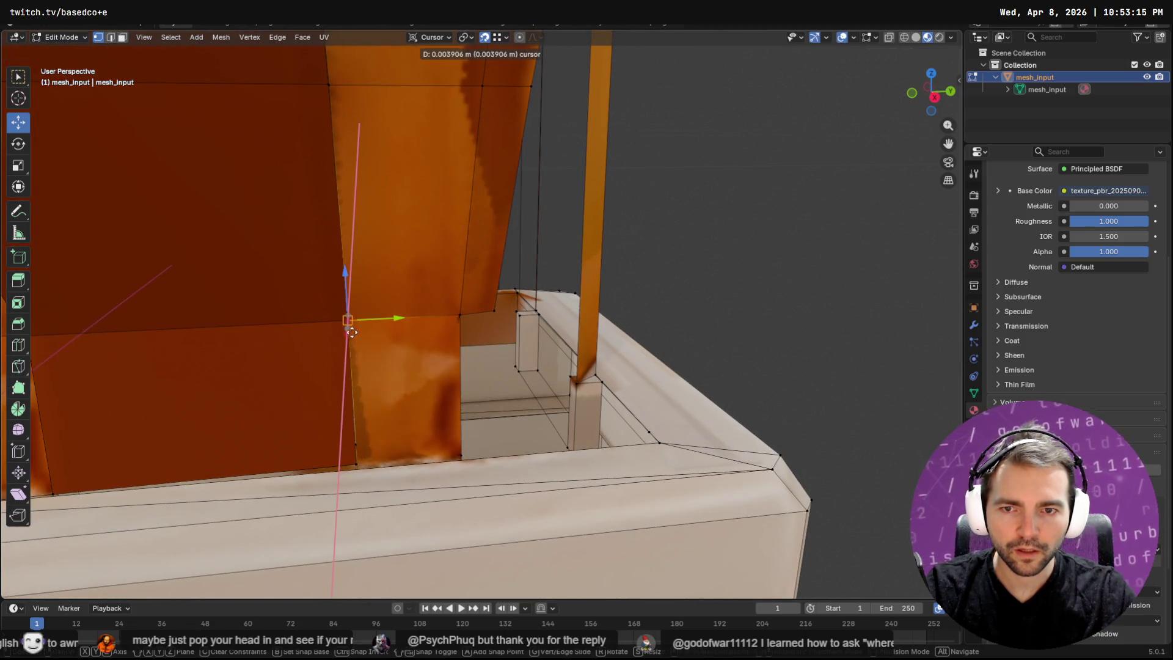
click(348, 319)
mouse_move(350, 320)
middle_down()
mouse_move(452, 341)
mouse_move(401, 333)
mouse_move(375, 477)
mouse_move(636, 445)
mouse_move(618, 461)
mouse_move(653, 482)
mouse_move(642, 501)
mouse_move(650, 452)
mouse_move(663, 450)
middle_up()
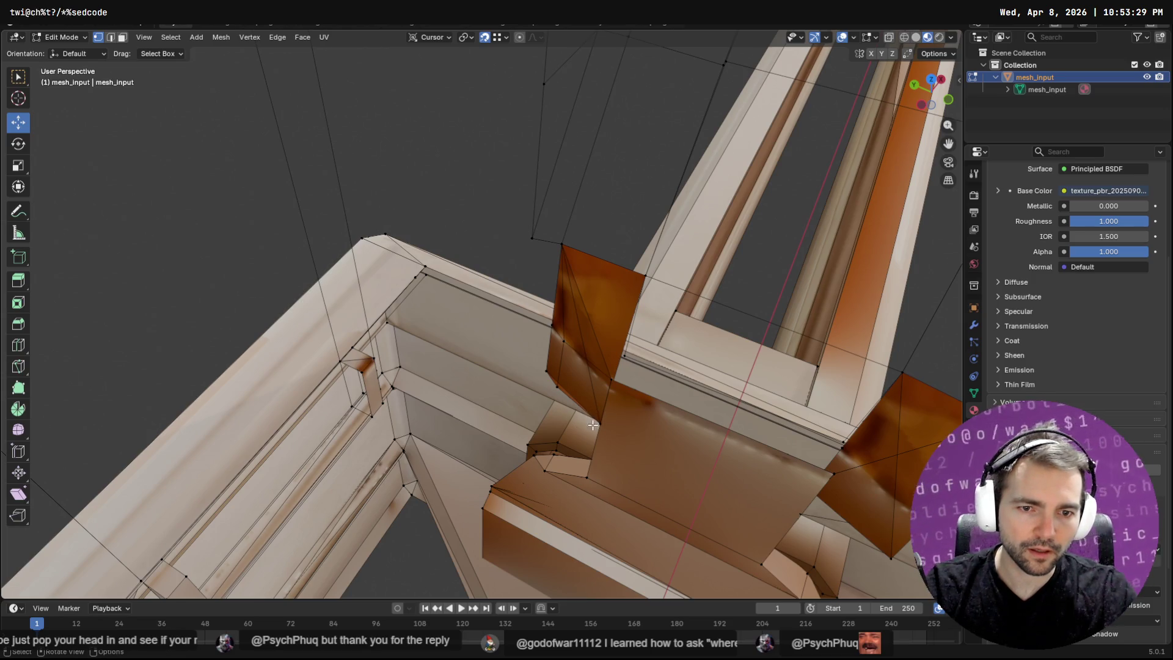
Change the selection tool from Select Box to Select Circle.
mouse_move(672, 423)
middle_down()
mouse_move(634, 411)
mouse_move(600, 367)
middle_up()
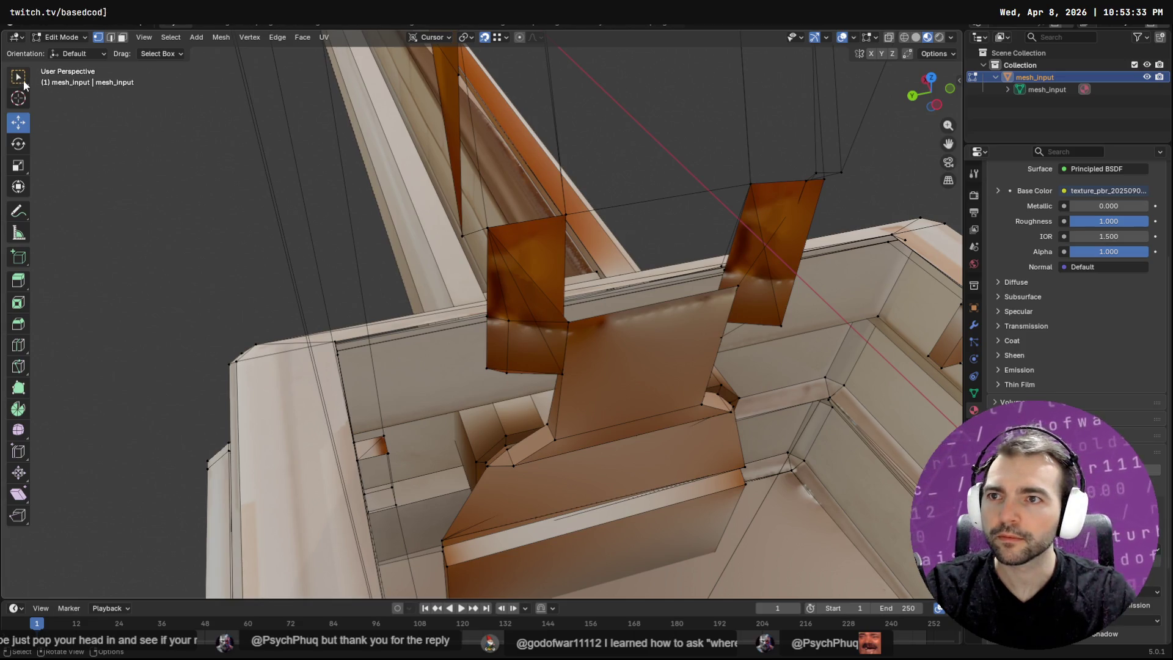
click(23, 81)
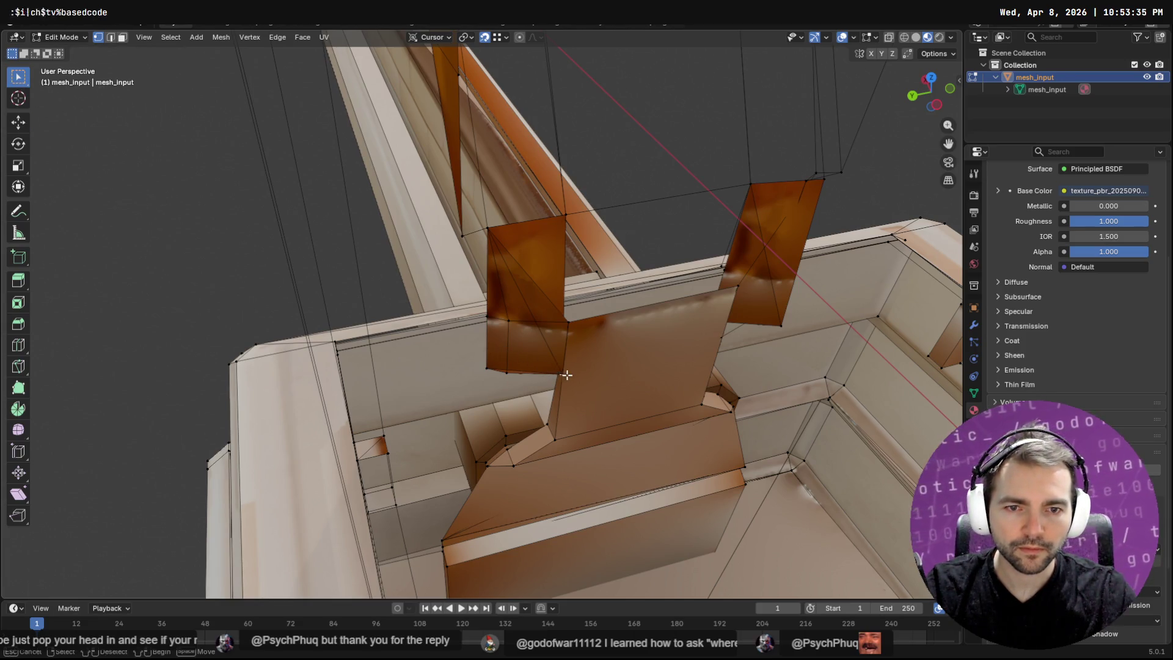
click(19, 78)
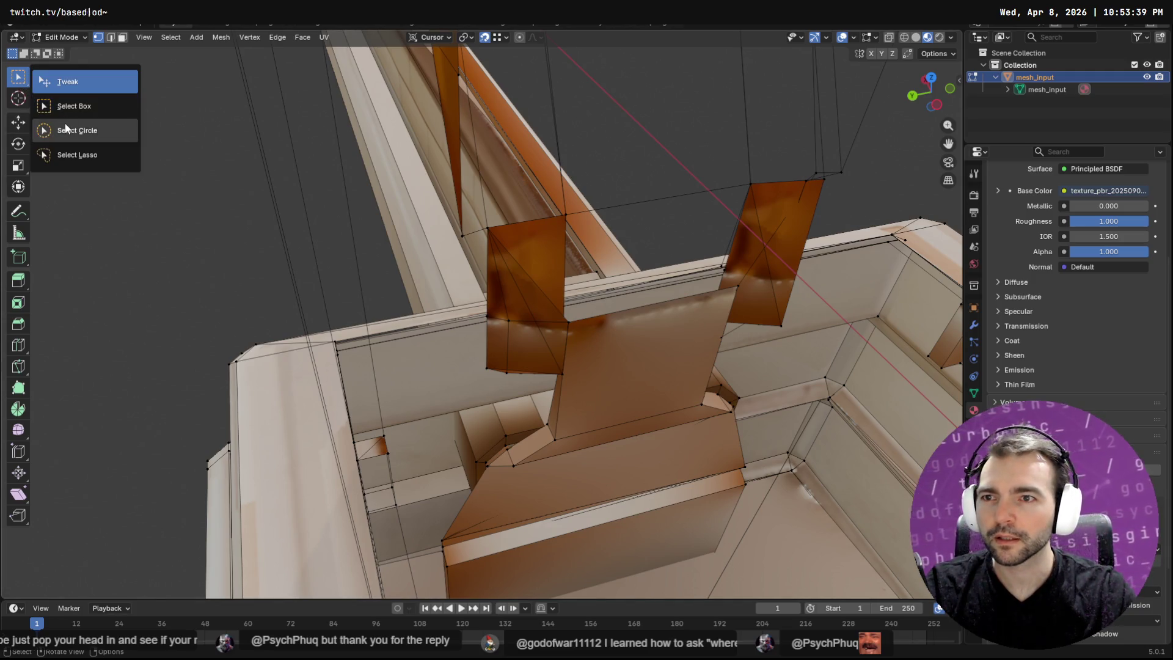
click(66, 129)
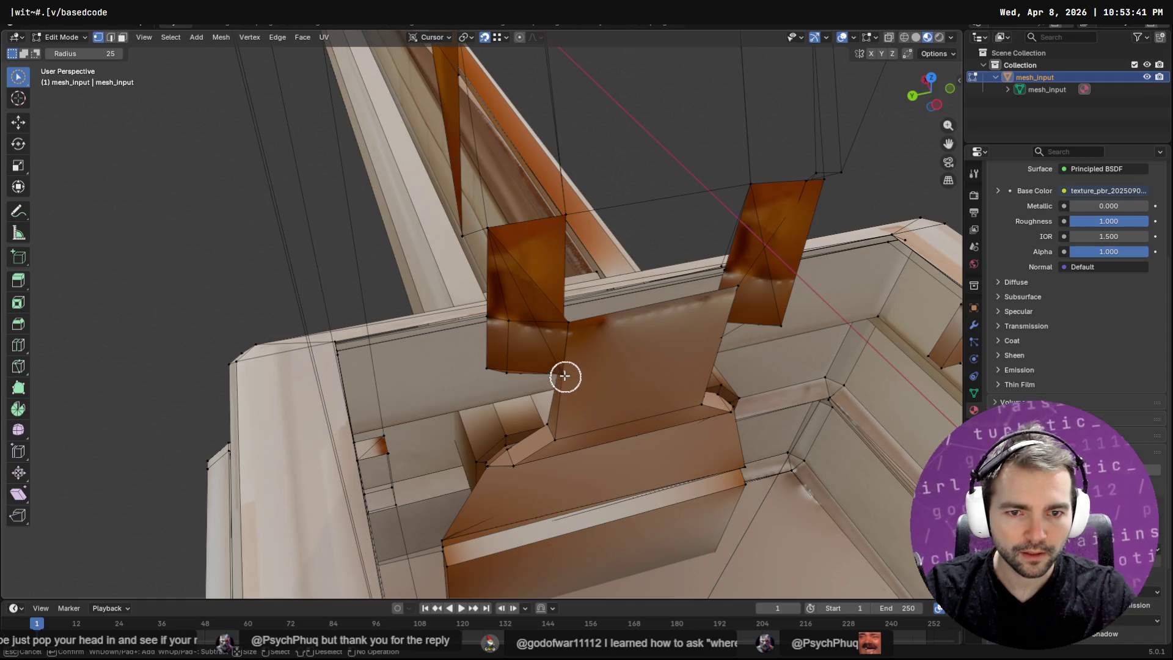
Return to Object Mode, view the whole beam and pillar model, and switch to Chrome.
key(Tab)
mouse_move(598, 363)
middle_down()
mouse_move(712, 314)
mouse_move(542, 291)
mouse_move(552, 287)
middle_up()
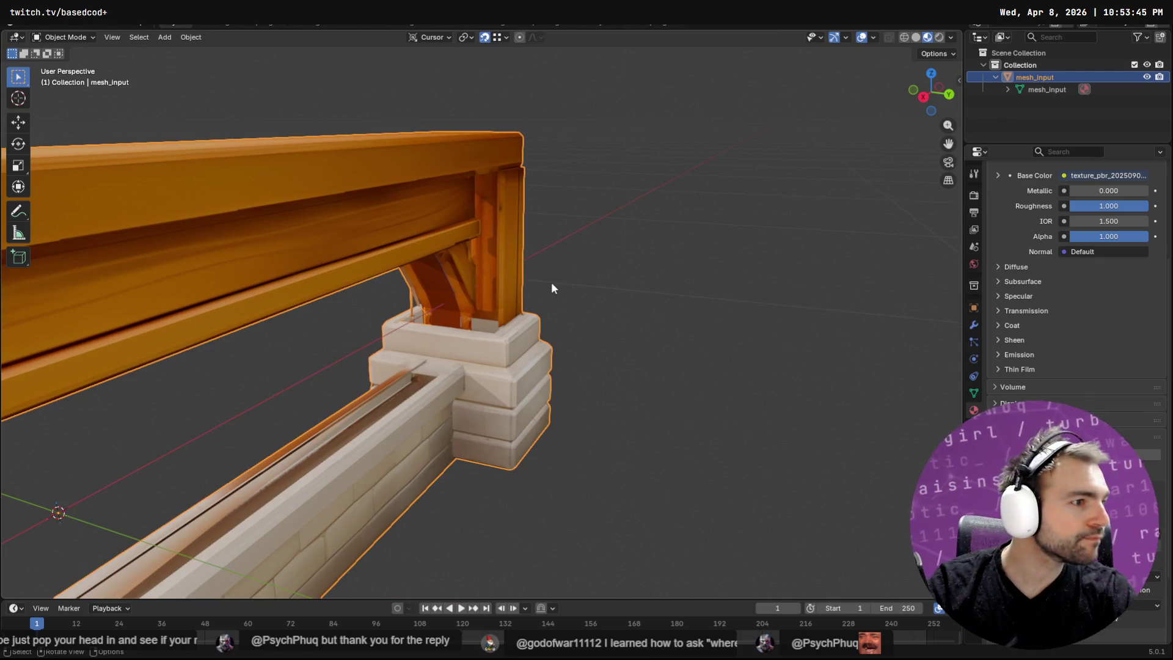
key(alt+Tab)
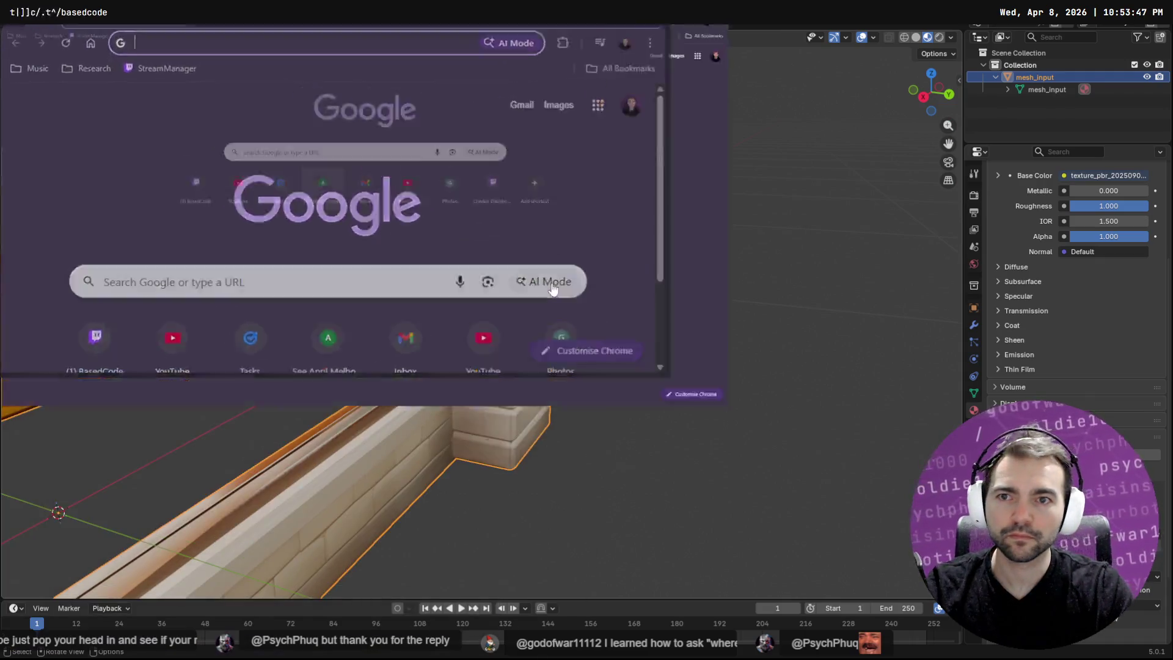
Load a live Twitch channel page from the twitch.tv address-bar autocomplete.
text(twit)
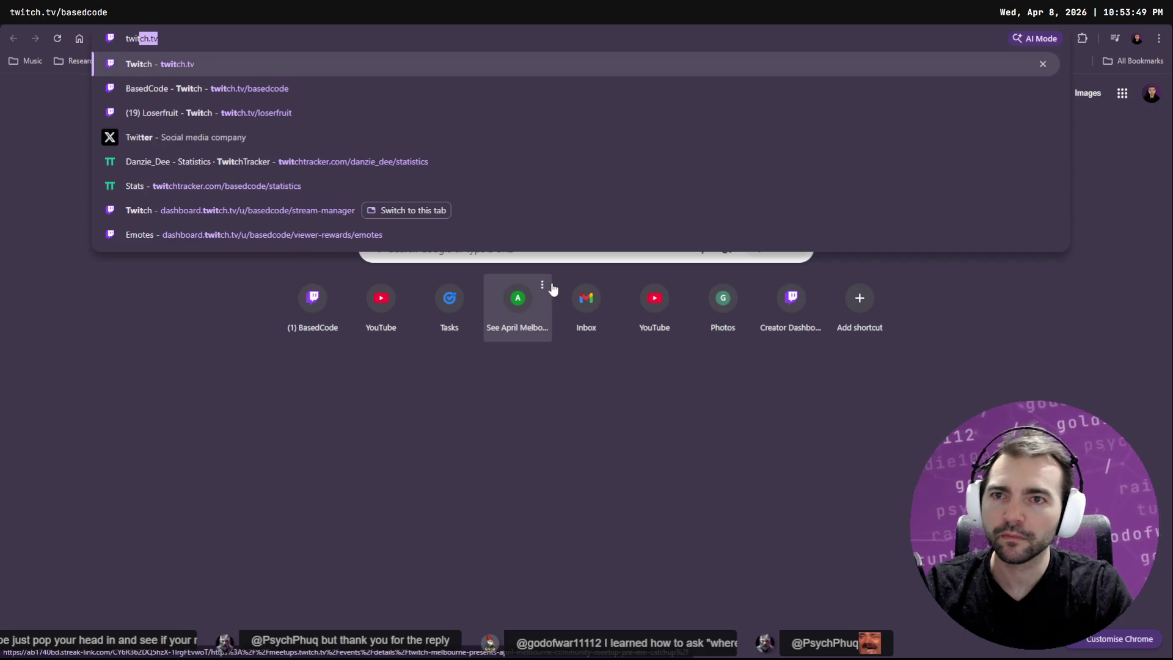
key(Down)
text(f)
key(Return)
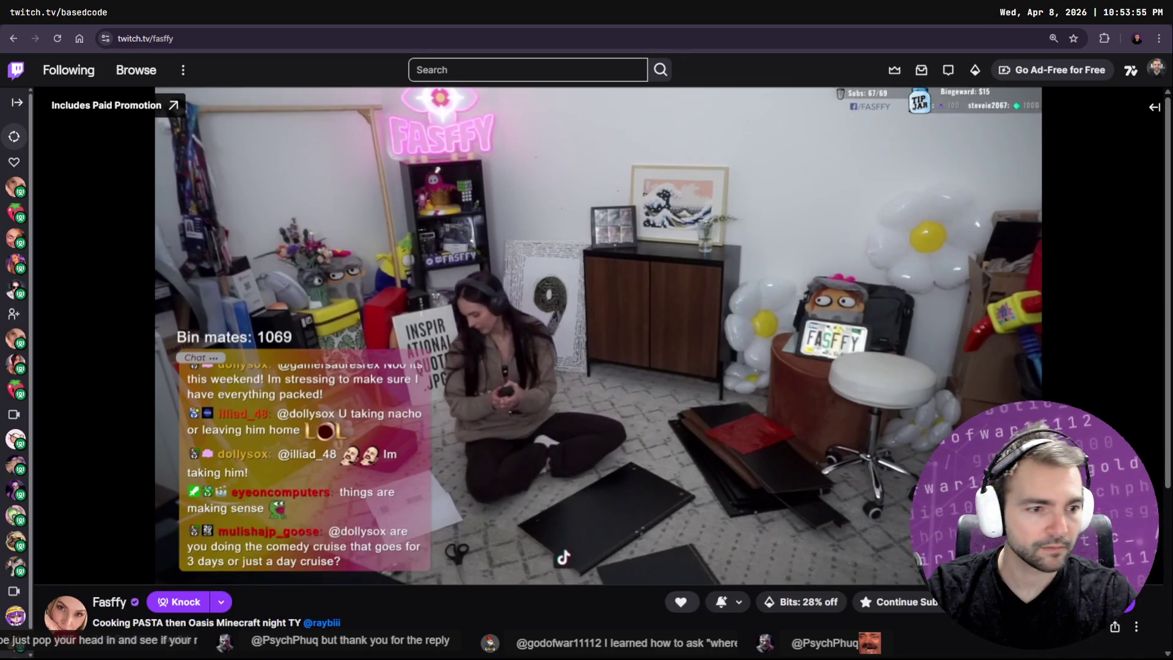
Put the Twitch player into fullscreen with the F key.
key(f)
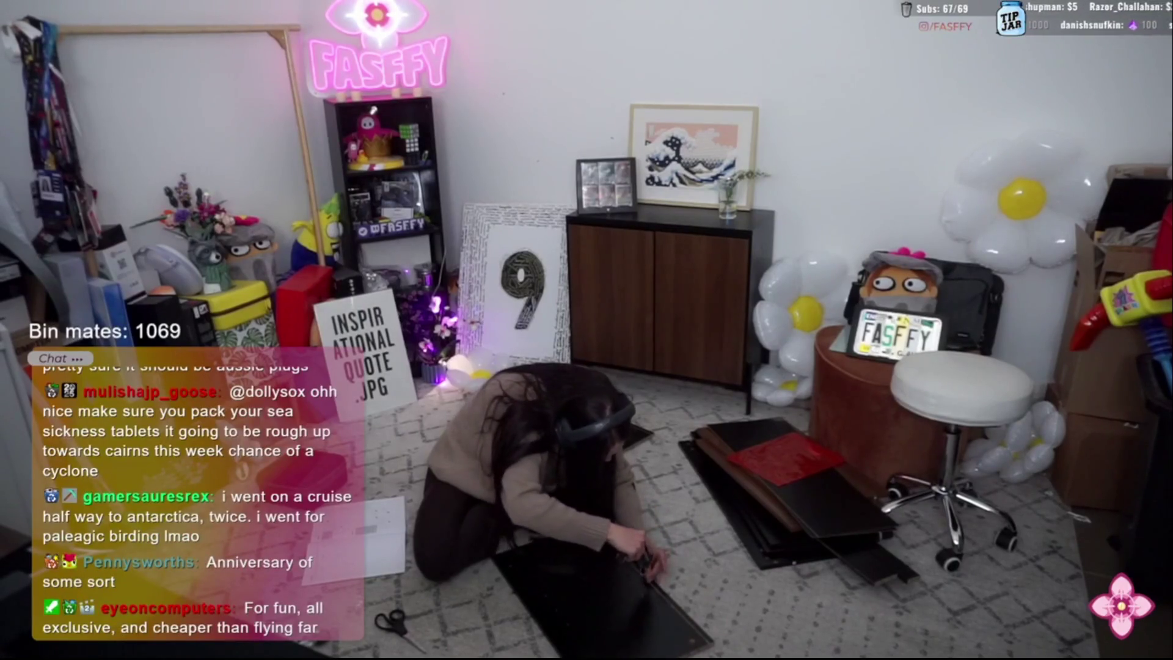
mouse_move(288, 656)
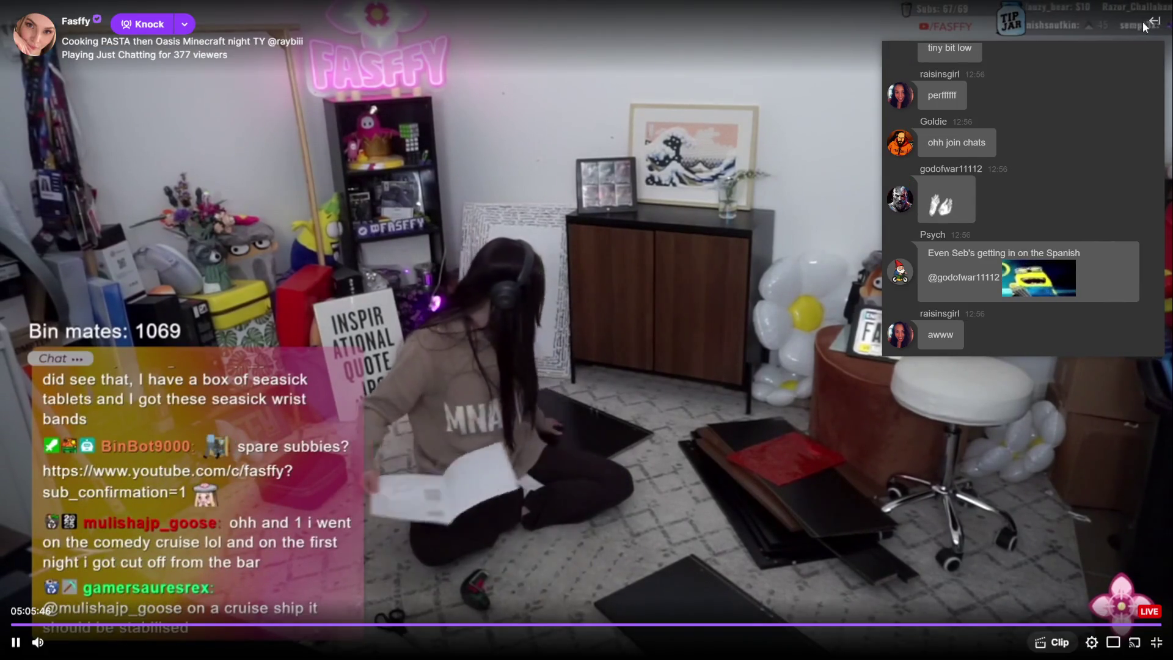
key(Escape)
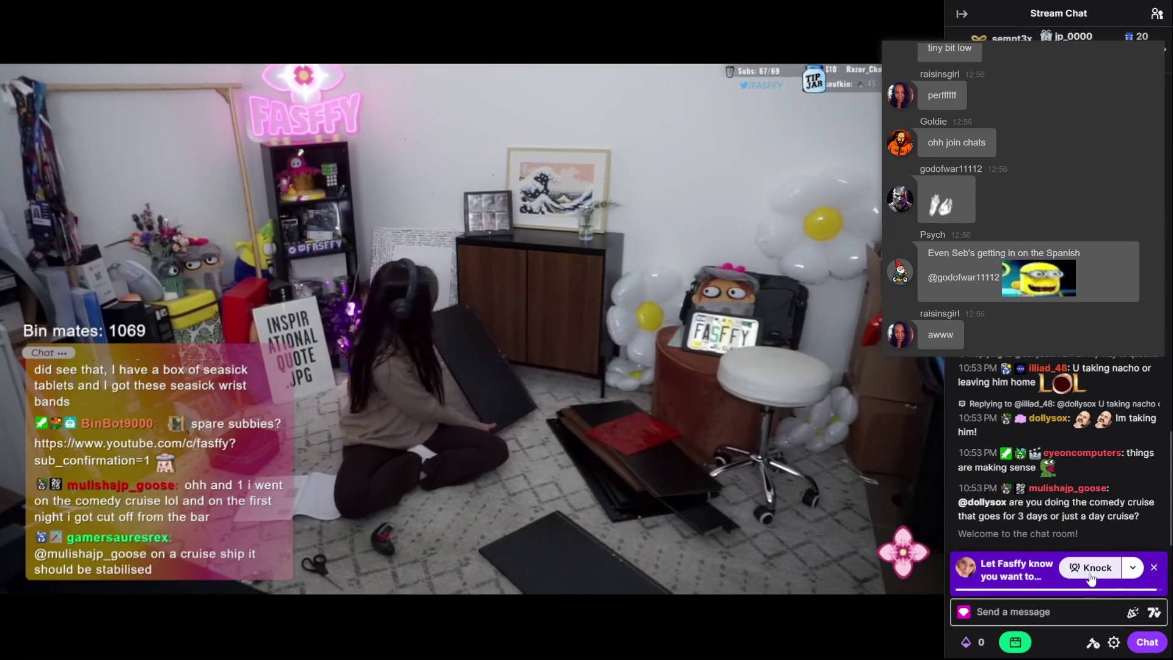
Exit fullscreen, then make the stream fullscreen again.
key(Escape)
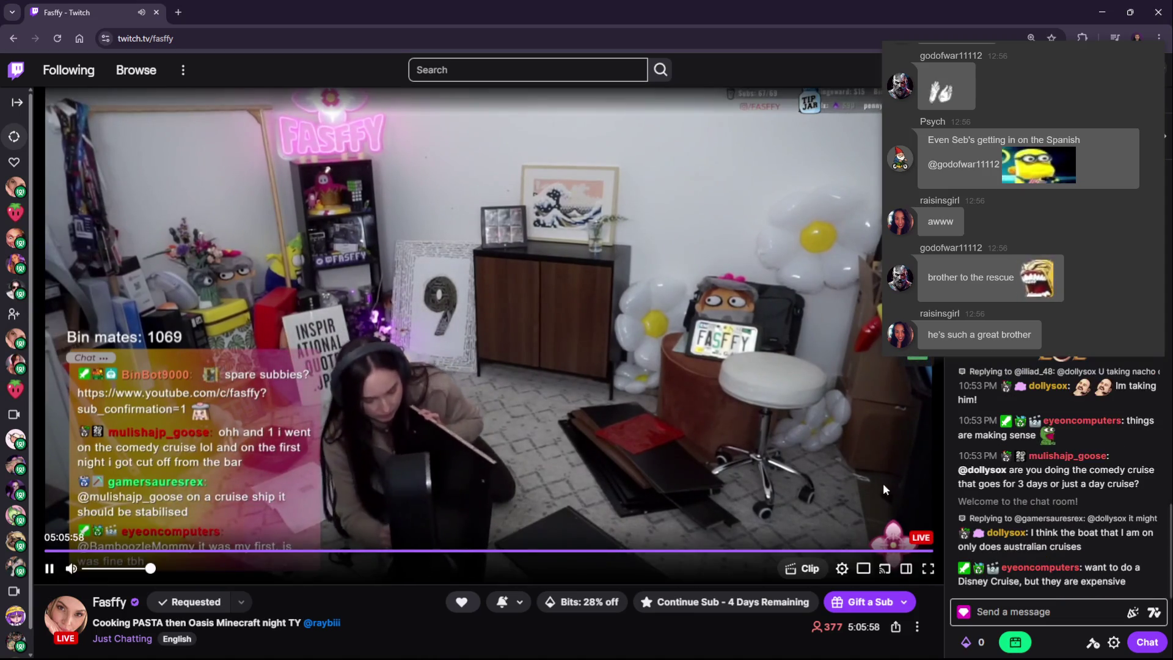
double_click(900, 474)
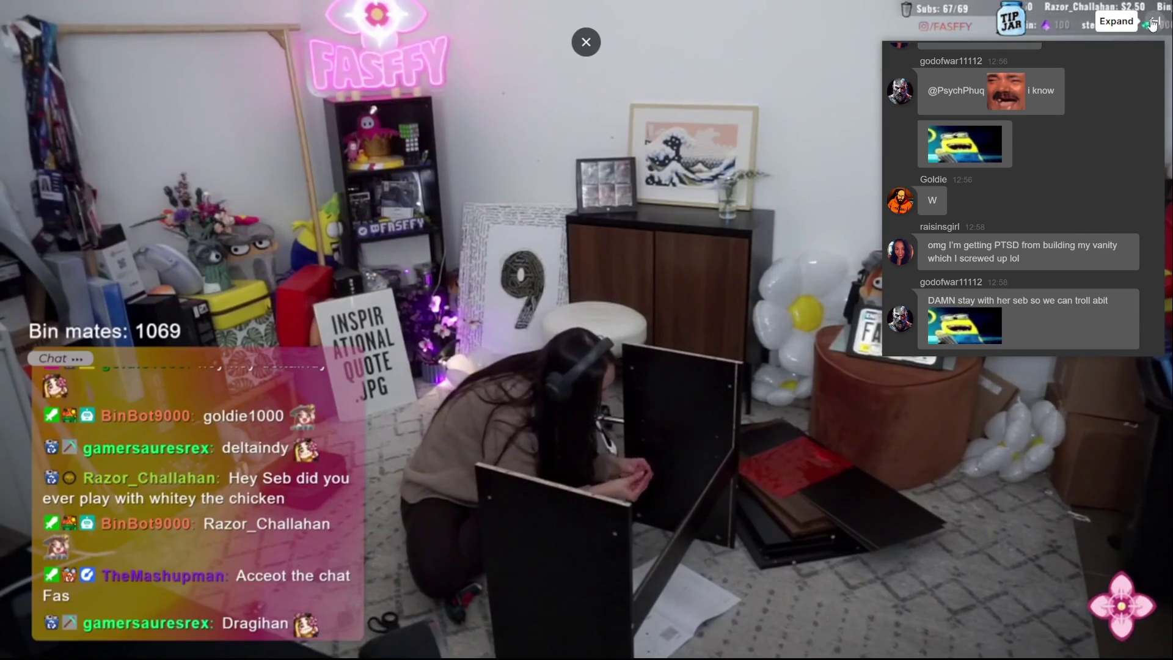
click(1152, 21)
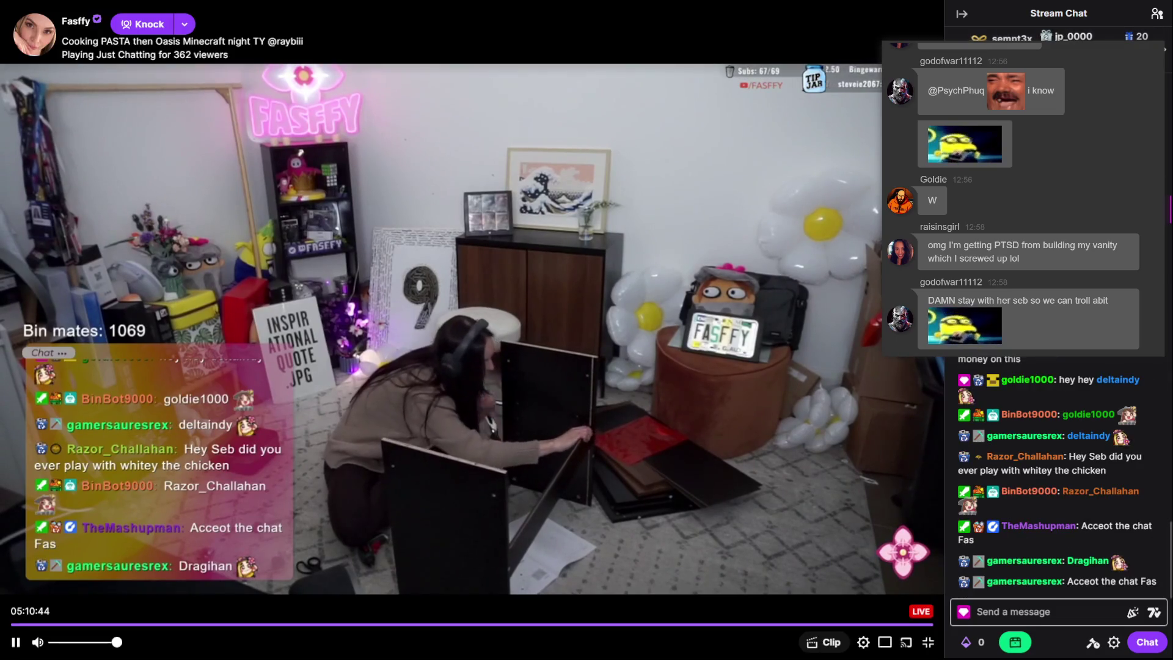
click(957, 16)
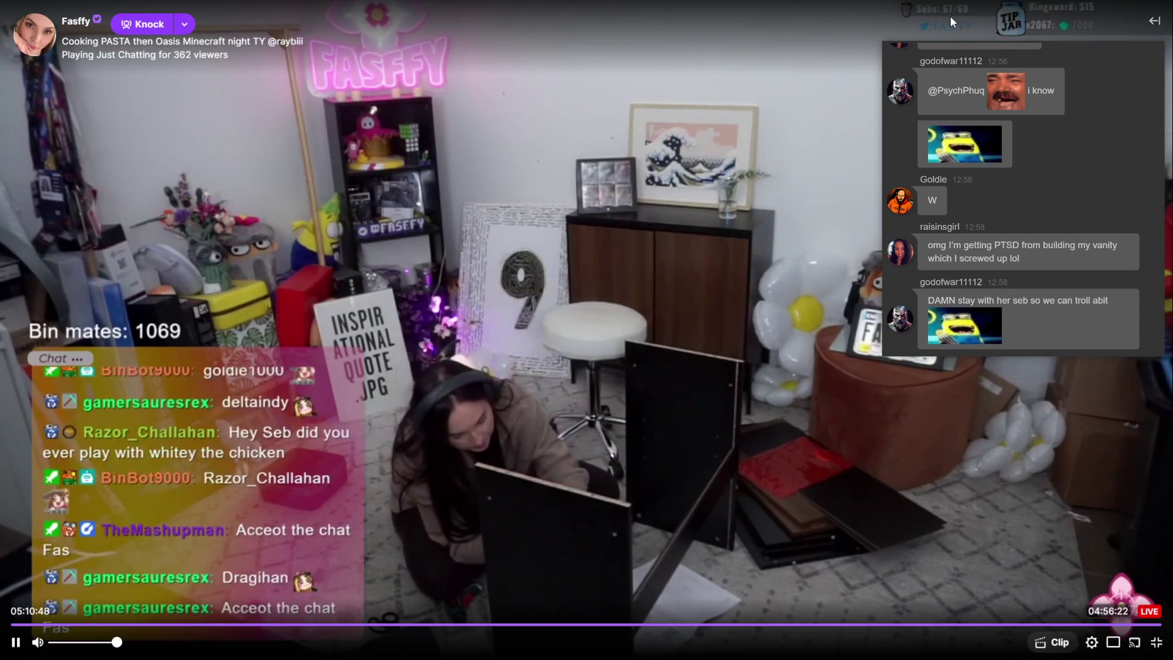
click(158, 23)
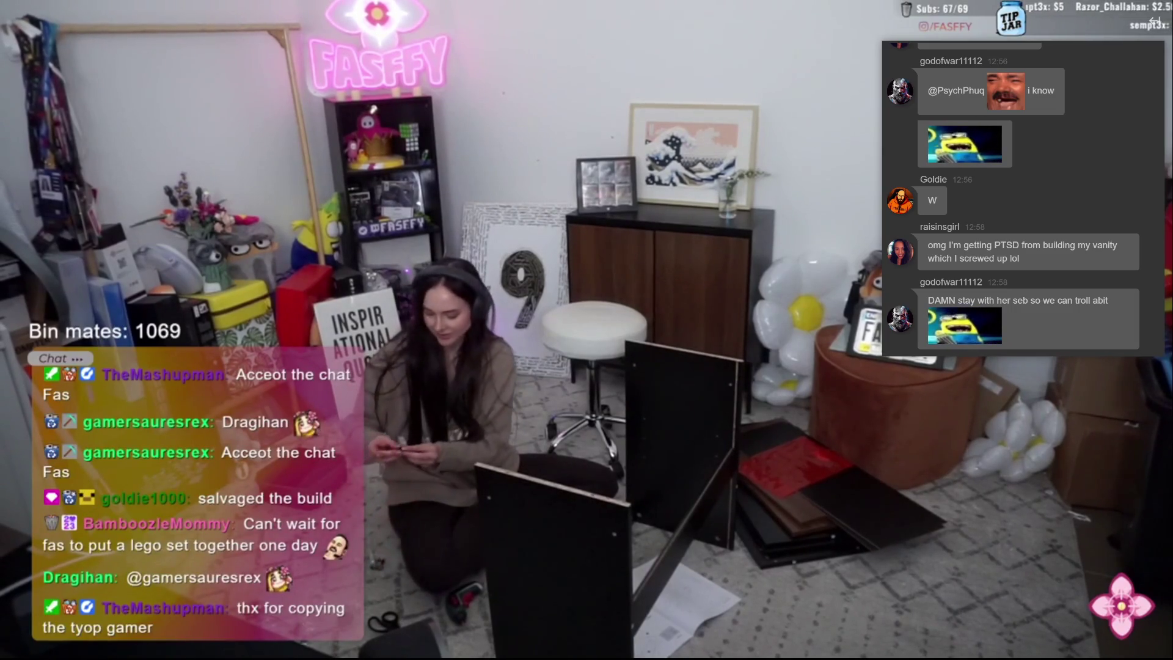
mouse_move(333, 215)
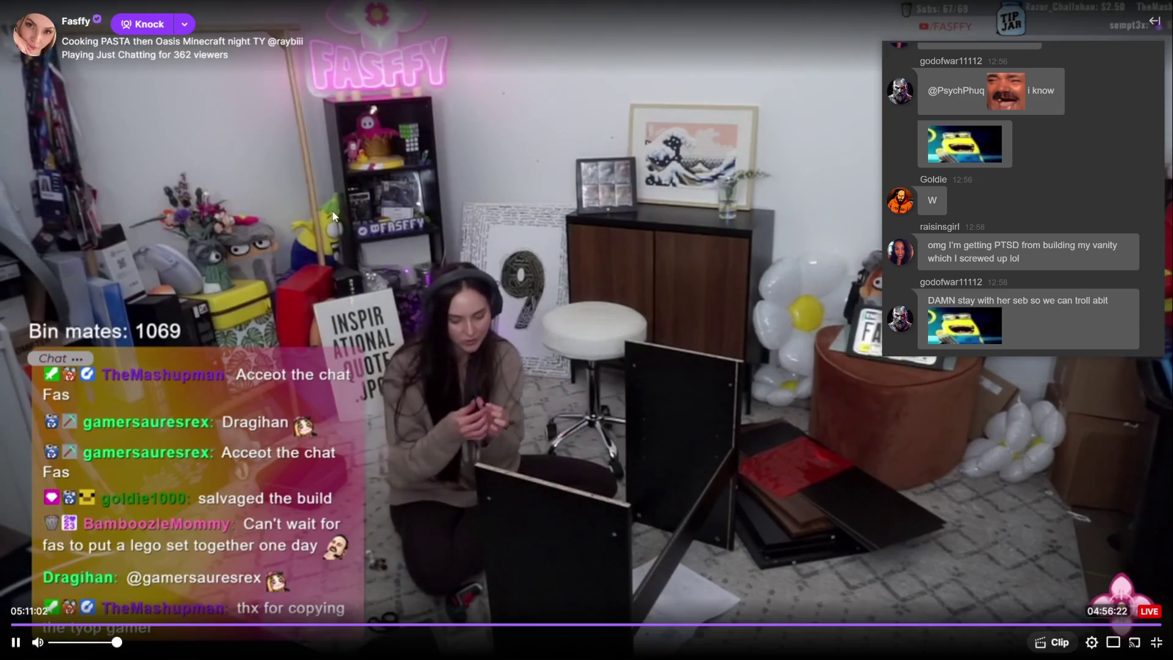
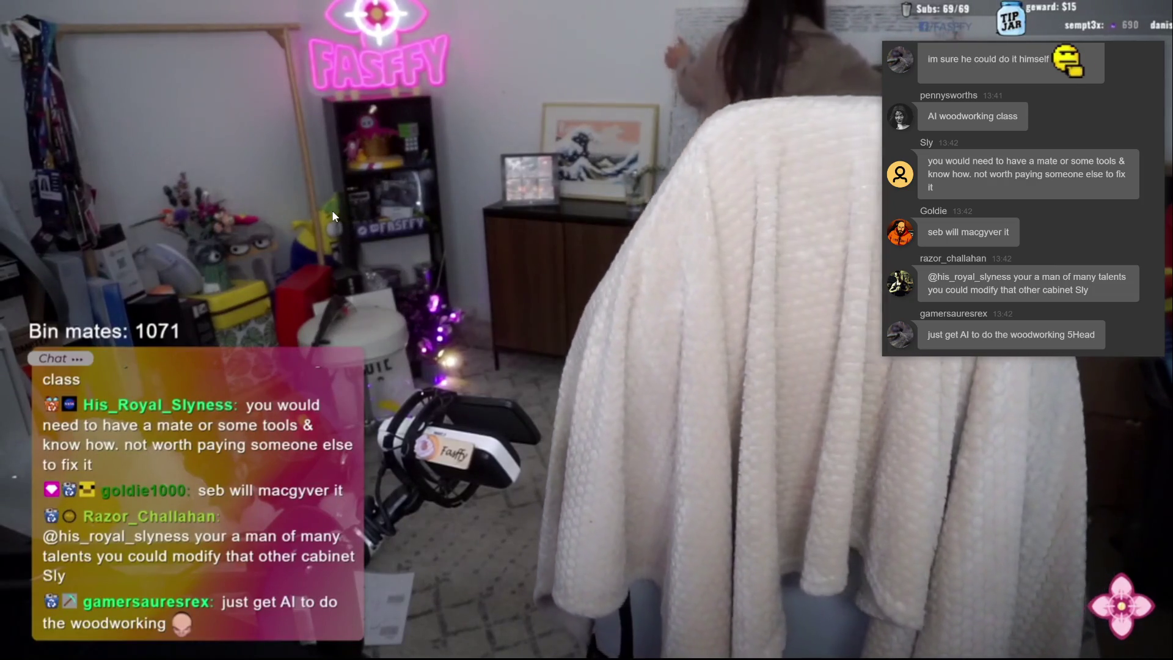
Switch the 'Cooking PASTA then Oasis Minecraft night' stream to full-screen playback.
double_click(333, 216)
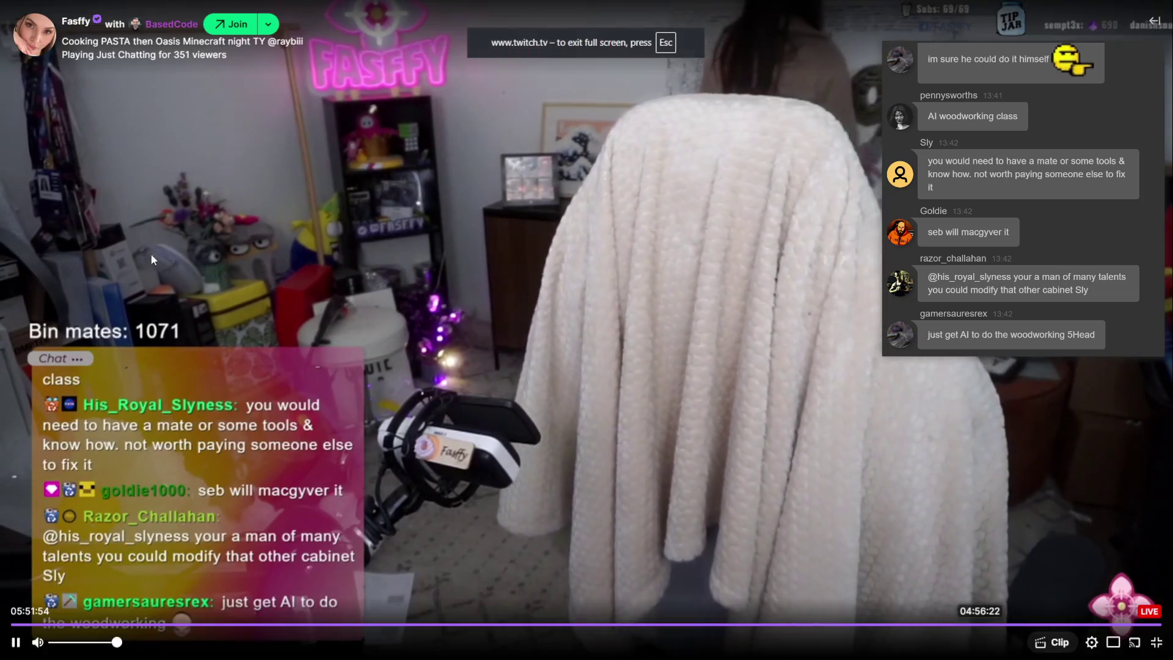